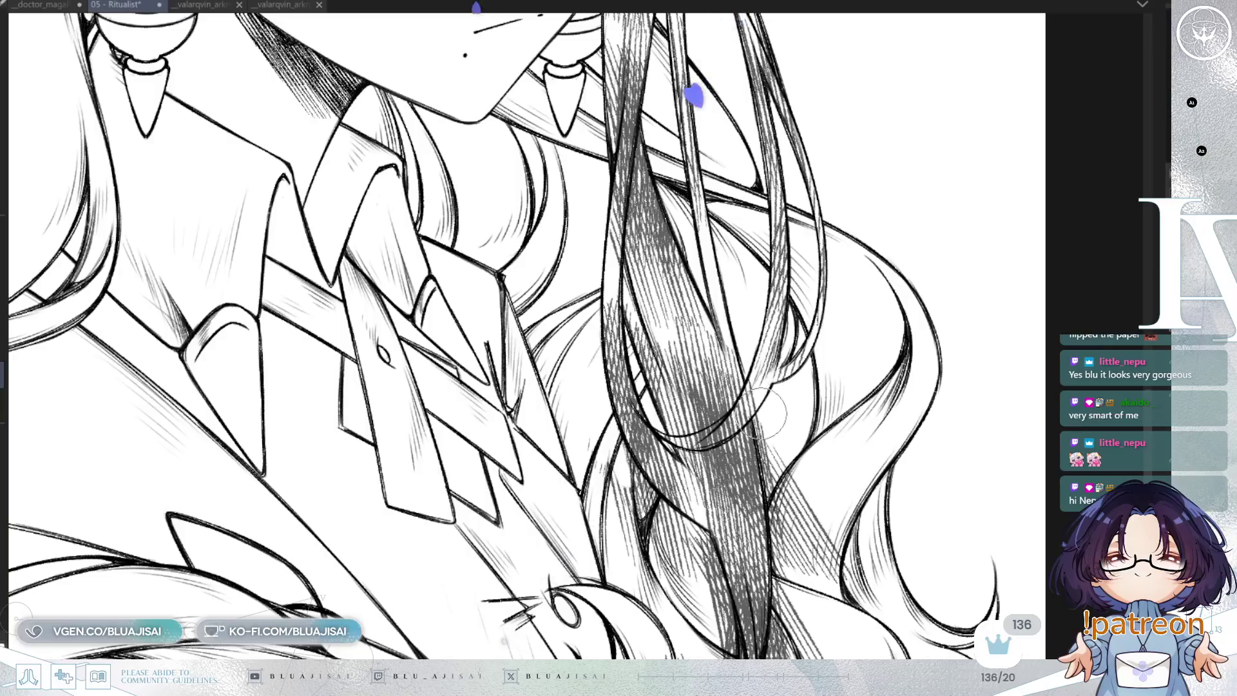
- Erase the stray hatching lines on the lower middle hair strands, then zoom back out
{"action": "left_click_drag", "start_coordinate": [767, 461], "coordinate": [761, 335]}
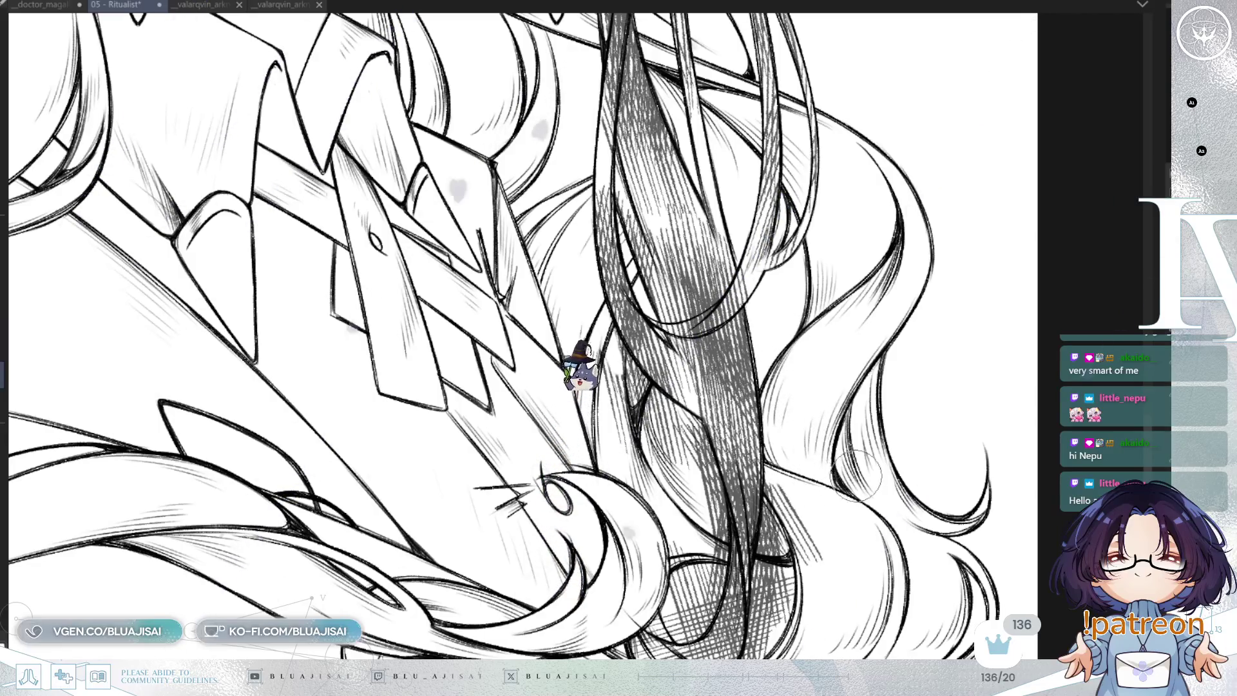
{"action": "left_click_drag", "start_coordinate": [783, 326], "coordinate": [778, 443]}
{"action": "key", "text": "m"}
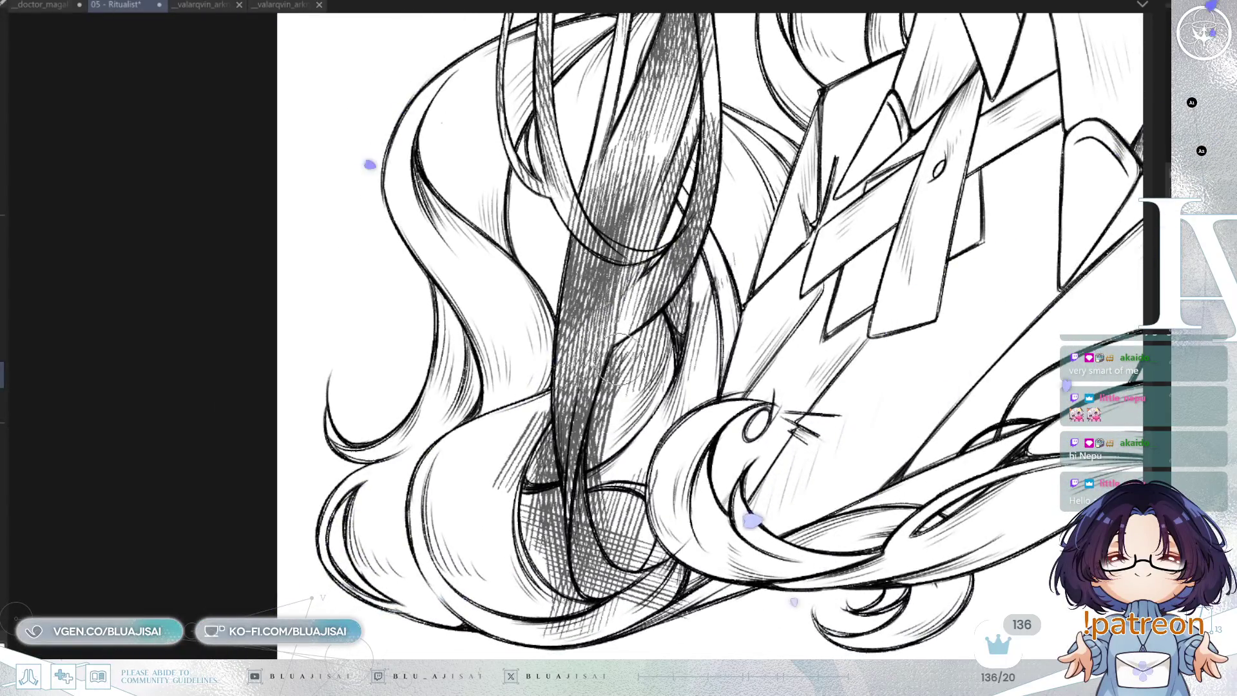
{"action": "left_click_drag", "start_coordinate": [716, 304], "coordinate": [629, 404]}
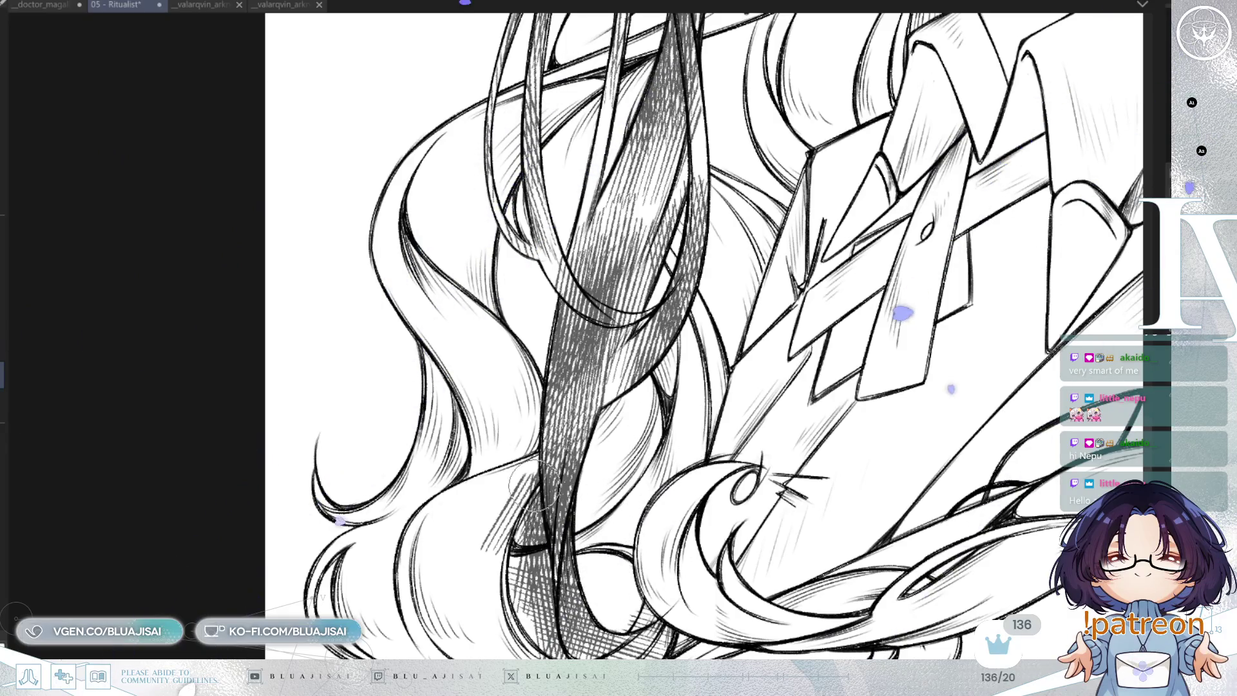
{"action": "left_click_drag", "start_coordinate": [544, 589], "coordinate": [507, 606]}
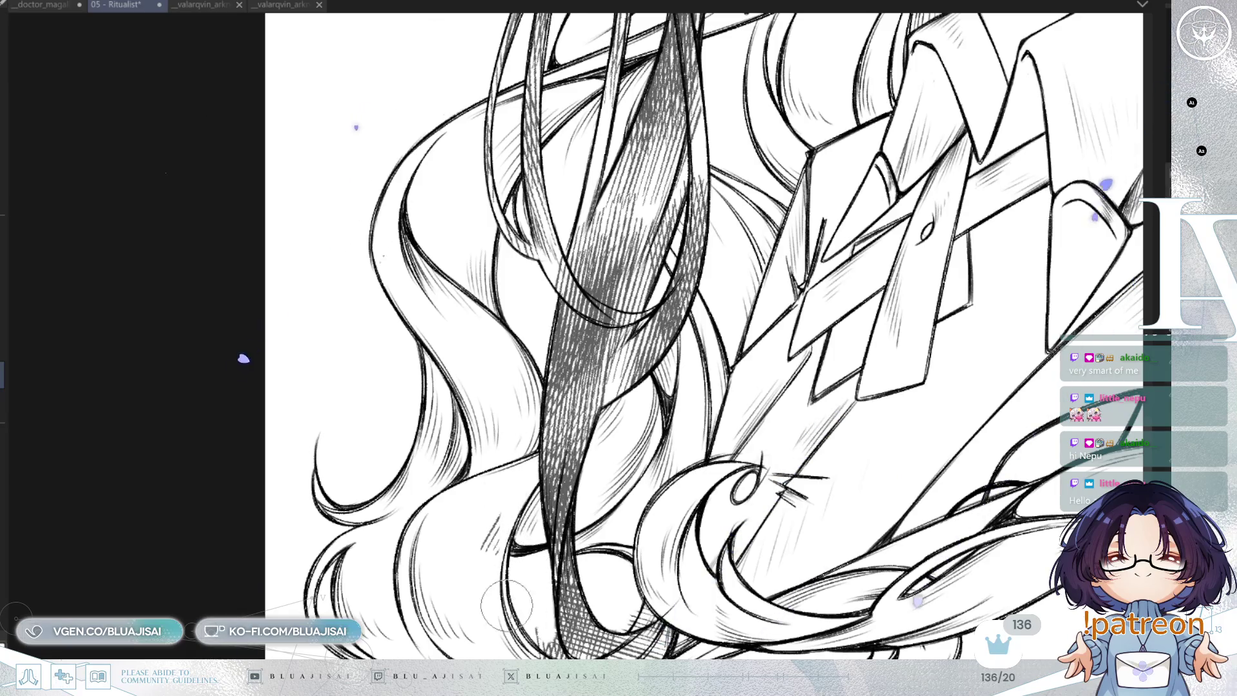
{"action": "scroll", "coordinate": [482, 545], "scroll_direction": "down", "scroll_amount": 3}
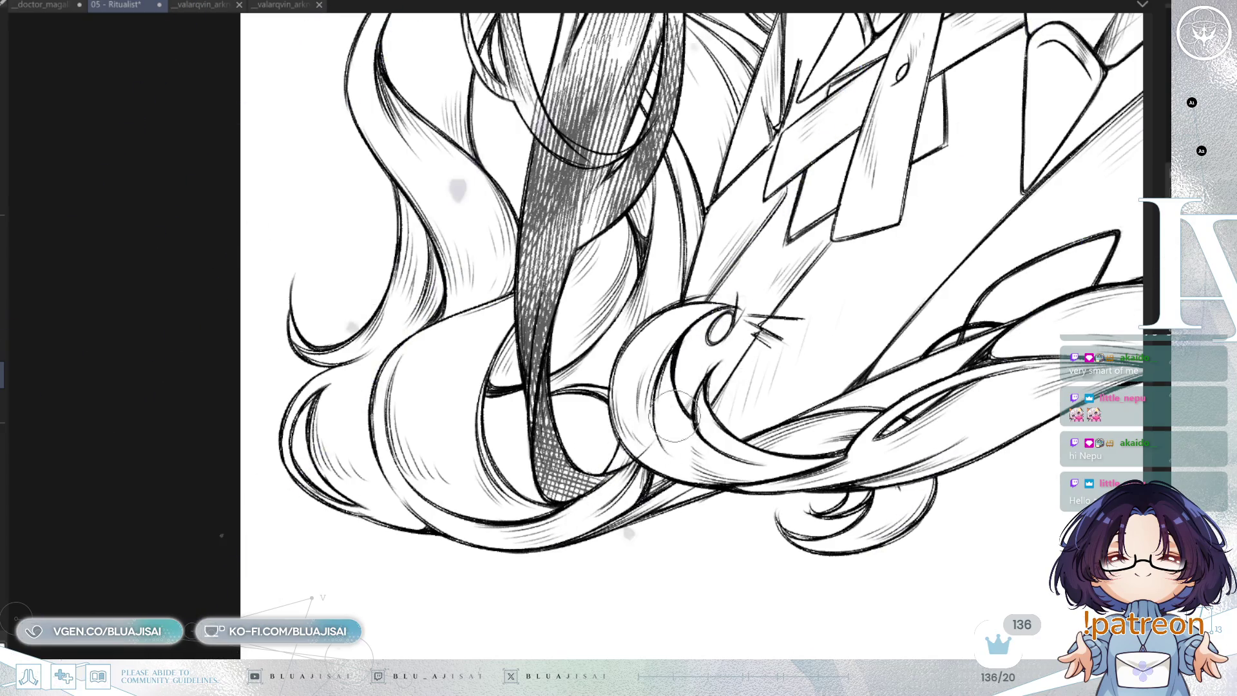
{"action": "scroll", "coordinate": [667, 427], "scroll_direction": "down", "scroll_amount": 5}
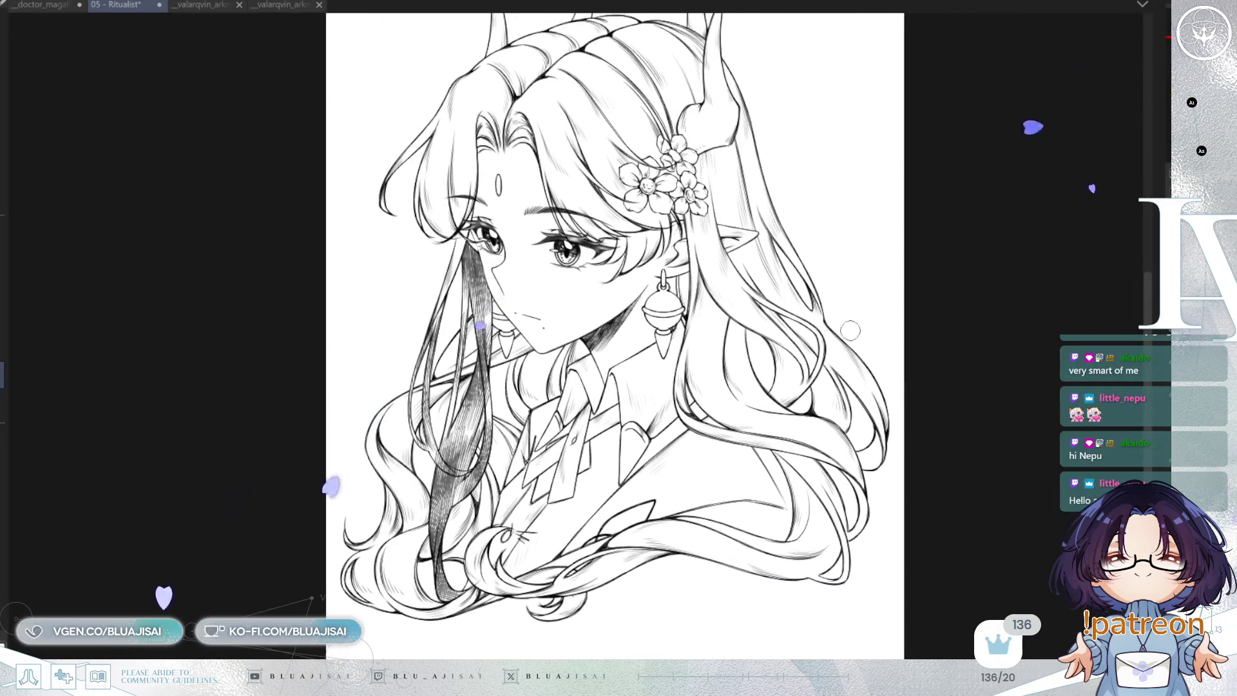
- Zoom in and pan across the face, collar, flowers and eyes to inspect the hatched hair
{"action": "scroll", "coordinate": [783, 368], "scroll_direction": "up", "scroll_amount": 3}
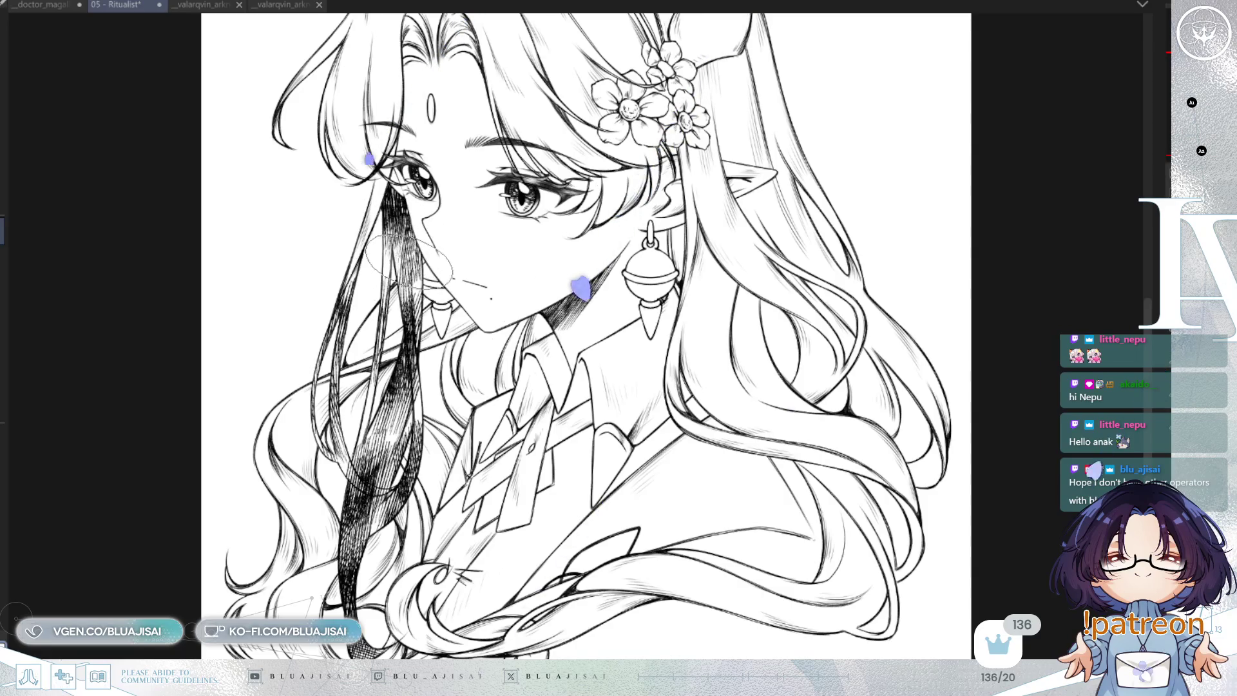
{"action": "scroll", "coordinate": [414, 258], "scroll_direction": "up", "scroll_amount": 1}
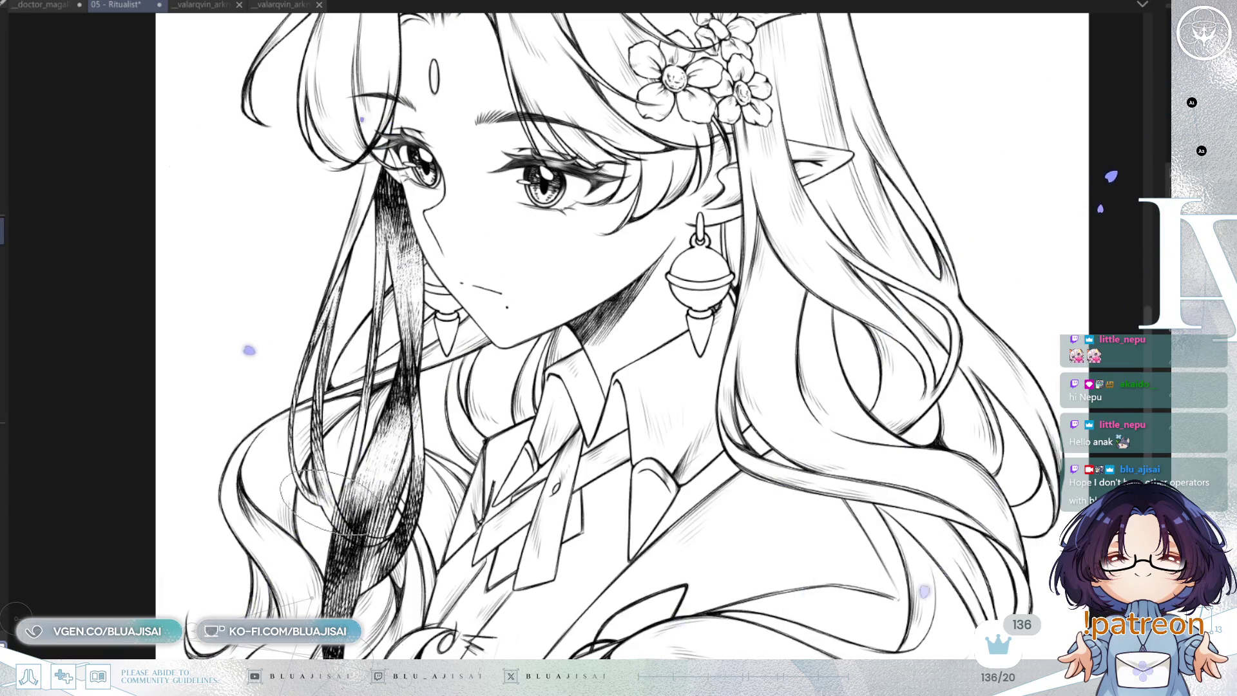
{"action": "left_click_drag", "start_coordinate": [387, 541], "coordinate": [399, 458]}
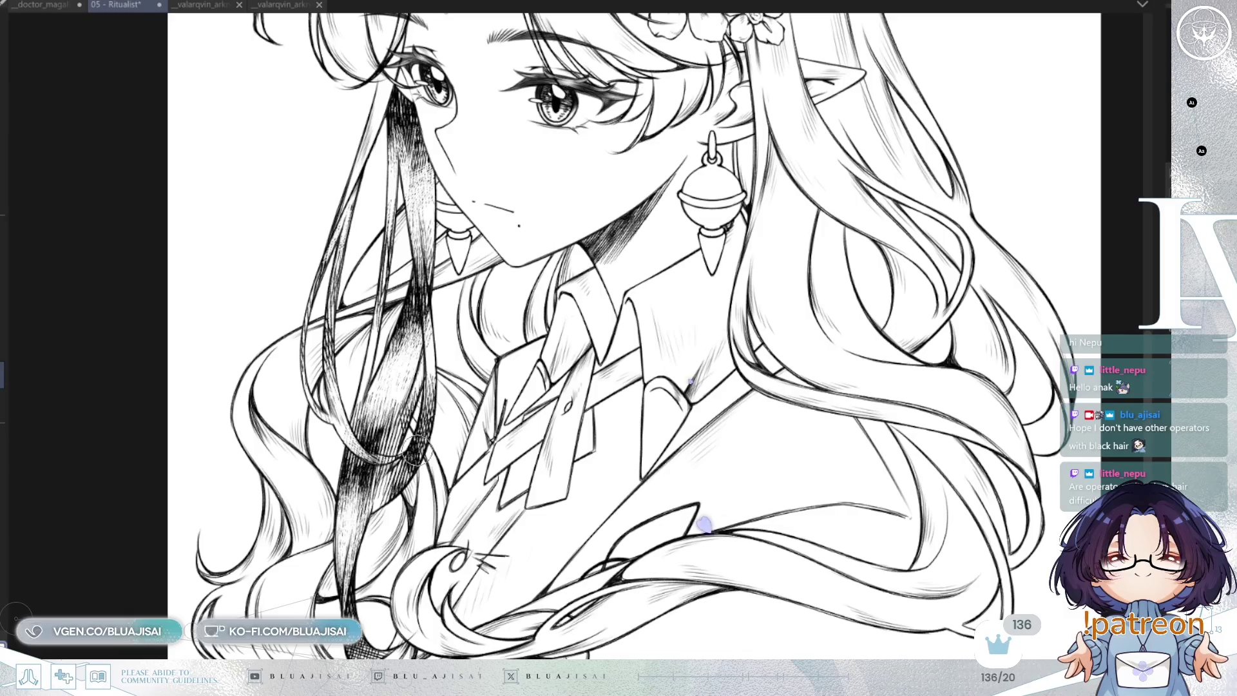
{"action": "mouse_move", "coordinate": [594, 291]}
{"action": "left_mouse_down"}
{"action": "mouse_move", "coordinate": [592, 310]}
{"action": "mouse_move", "coordinate": [571, 321]}
{"action": "left_mouse_up"}
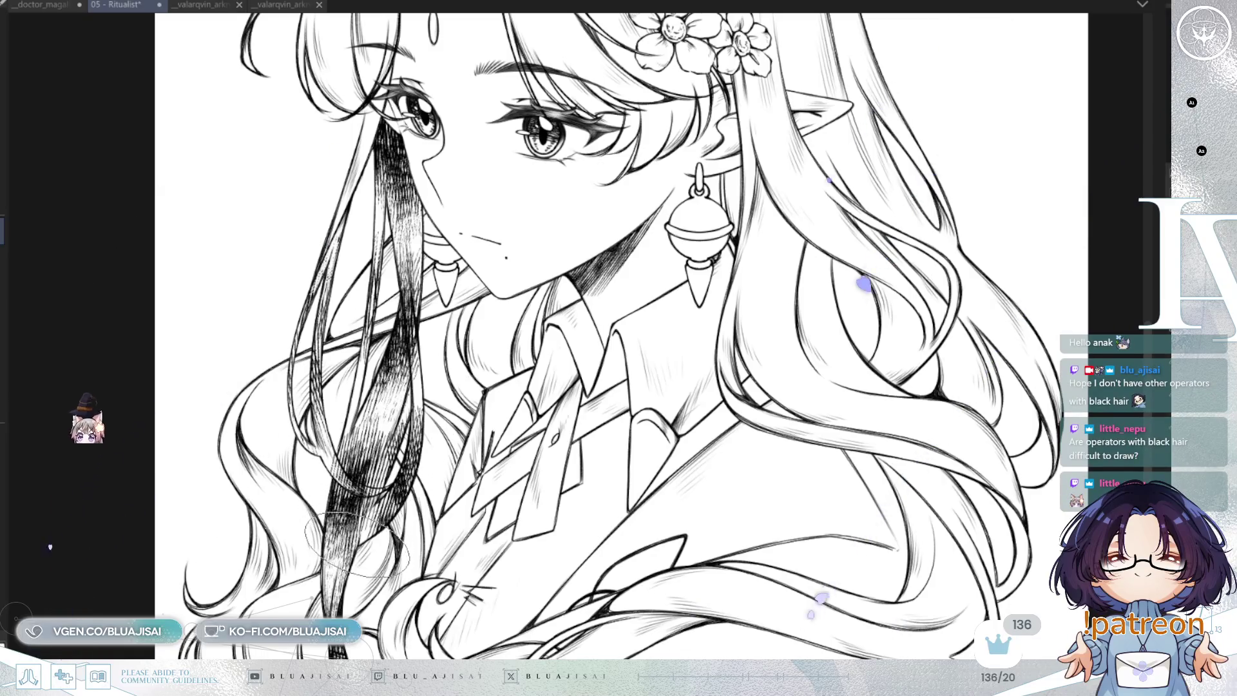
{"action": "mouse_move", "coordinate": [749, 299]}
{"action": "left_mouse_down"}
{"action": "mouse_move", "coordinate": [746, 349]}
{"action": "mouse_move", "coordinate": [759, 324]}
{"action": "left_mouse_up"}
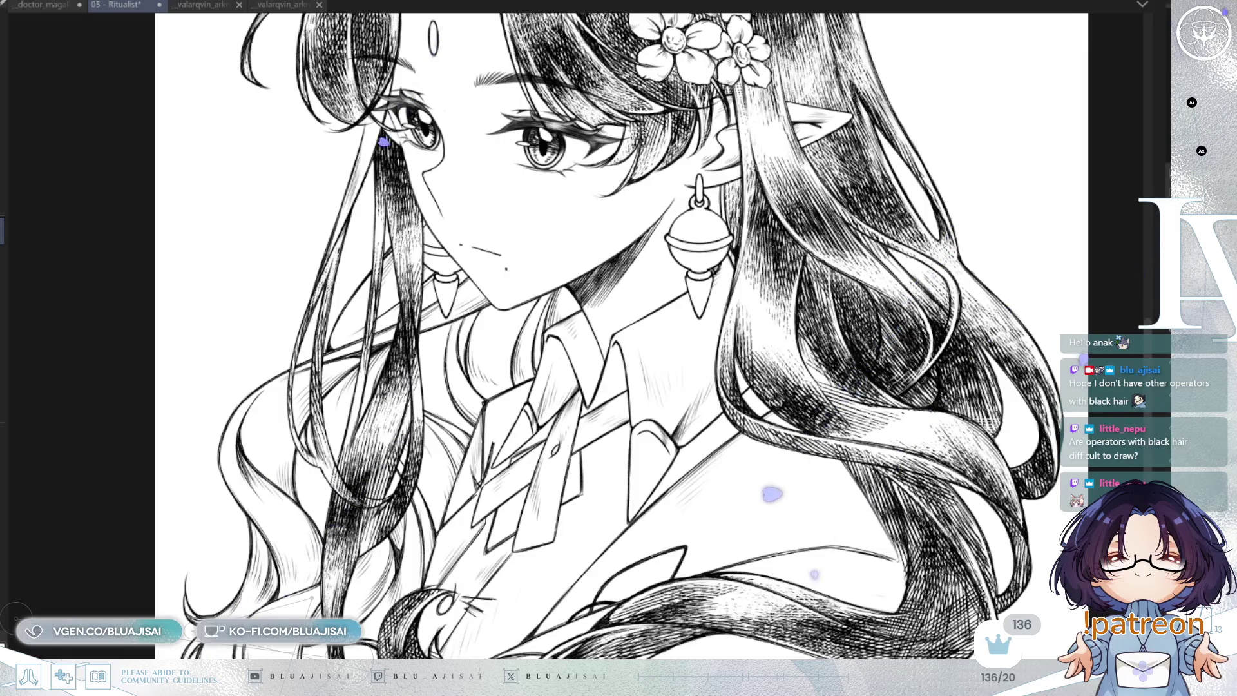
- Add dense, darker hatching down the hair strand left of the eye
{"action": "scroll", "coordinate": [638, 335], "scroll_direction": "down", "scroll_amount": 5}
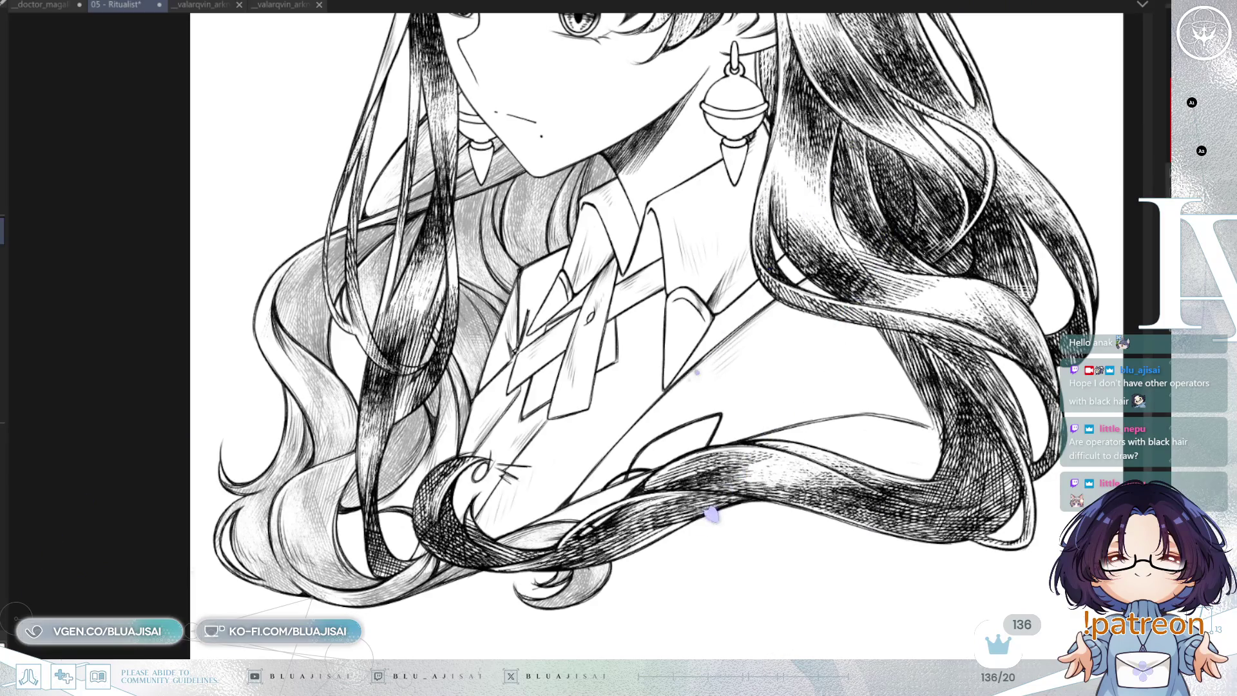
{"action": "left_click_drag", "start_coordinate": [717, 220], "coordinate": [750, 409]}
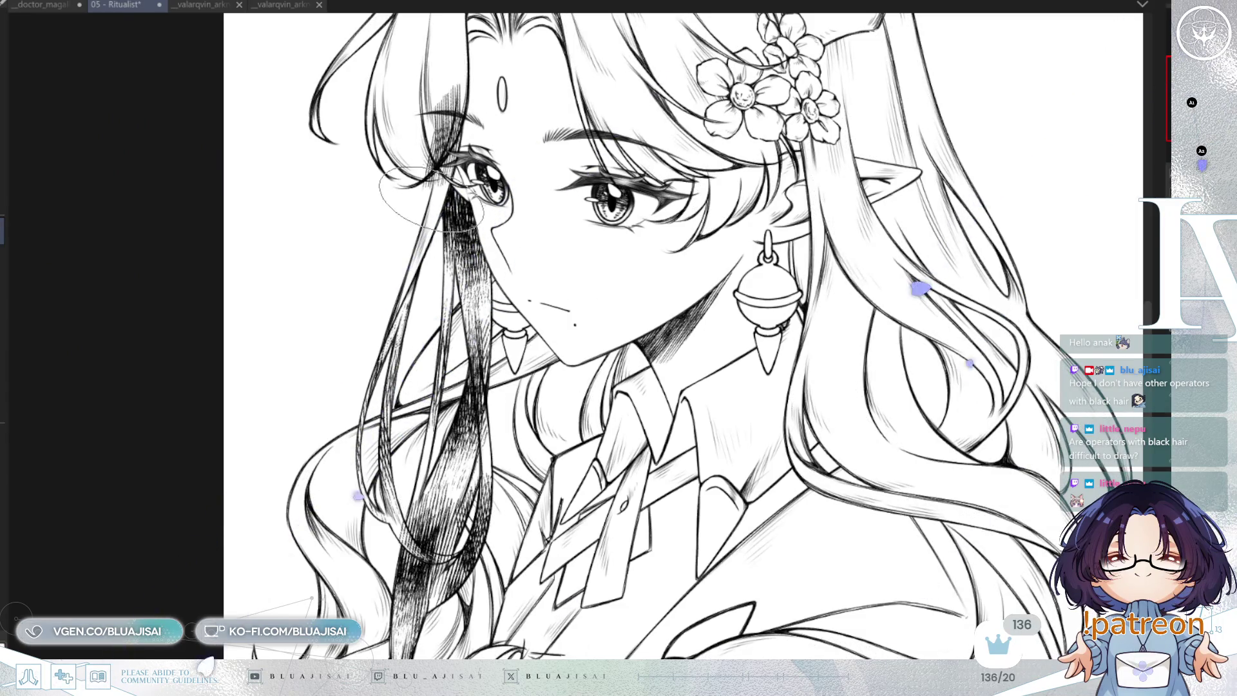
{"action": "left_click_drag", "start_coordinate": [413, 194], "coordinate": [424, 248]}
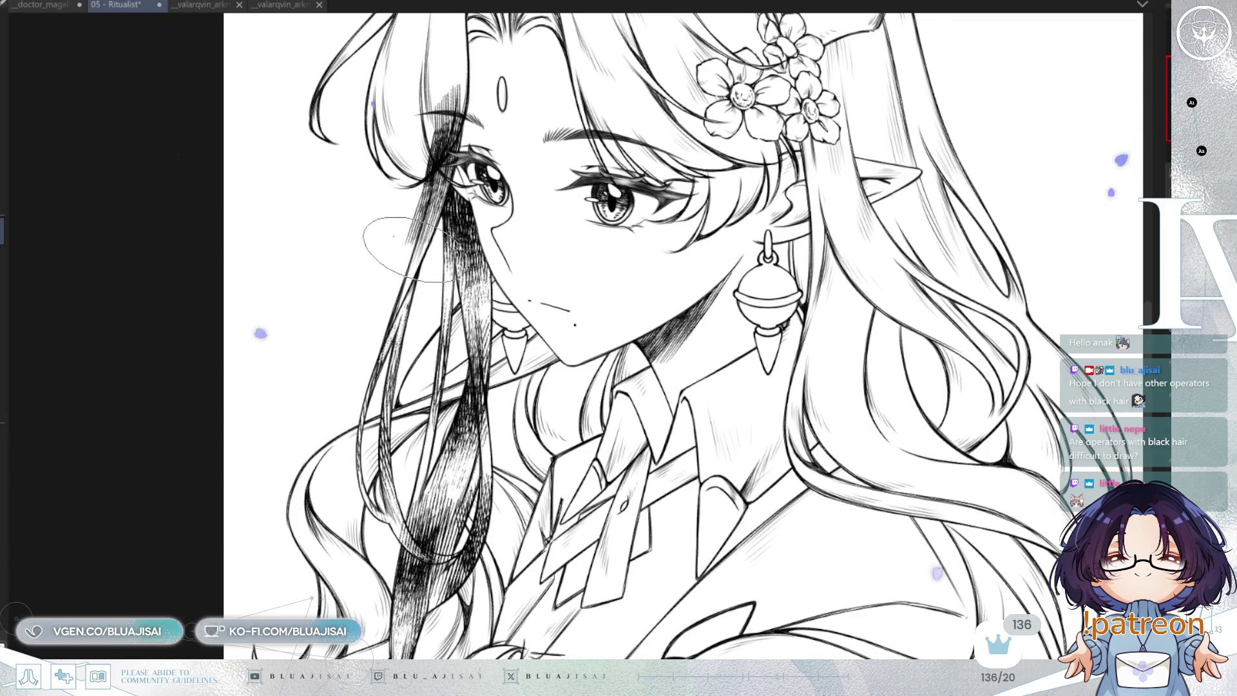
{"action": "left_click_drag", "start_coordinate": [428, 195], "coordinate": [418, 254]}
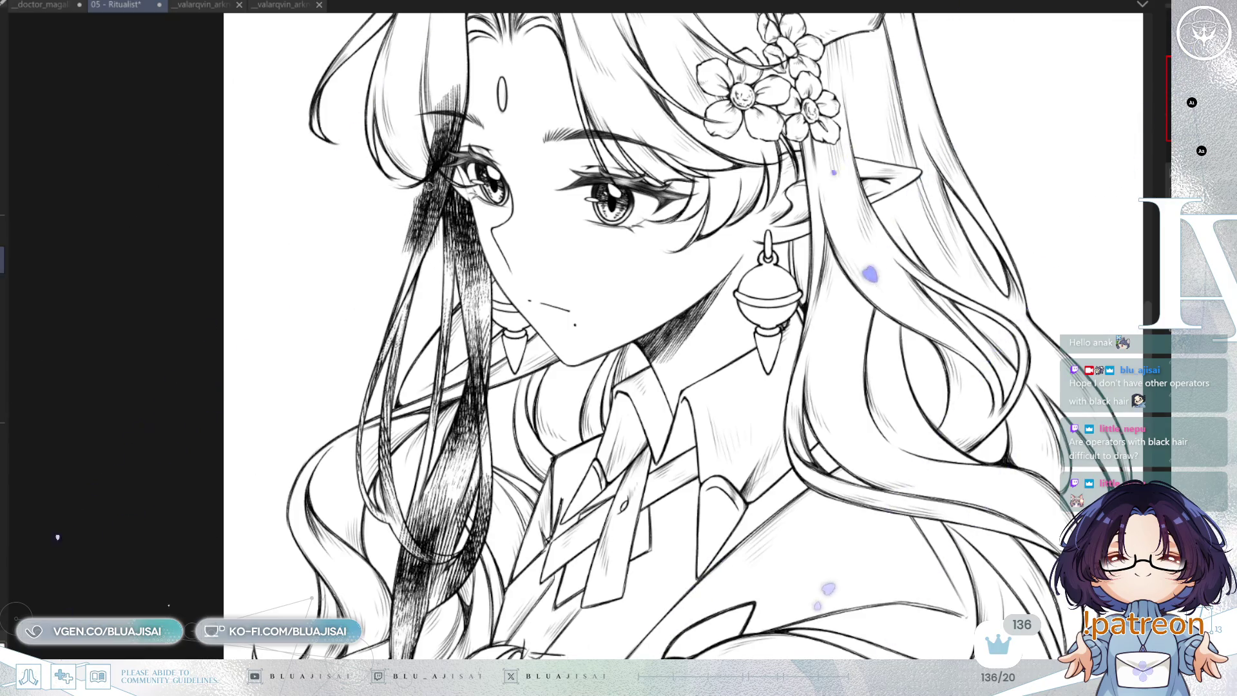
- Undo and redo the hair hatching texture to compare the forehead and upper hair
{"action": "scroll", "coordinate": [437, 220], "scroll_direction": "up", "scroll_amount": 3}
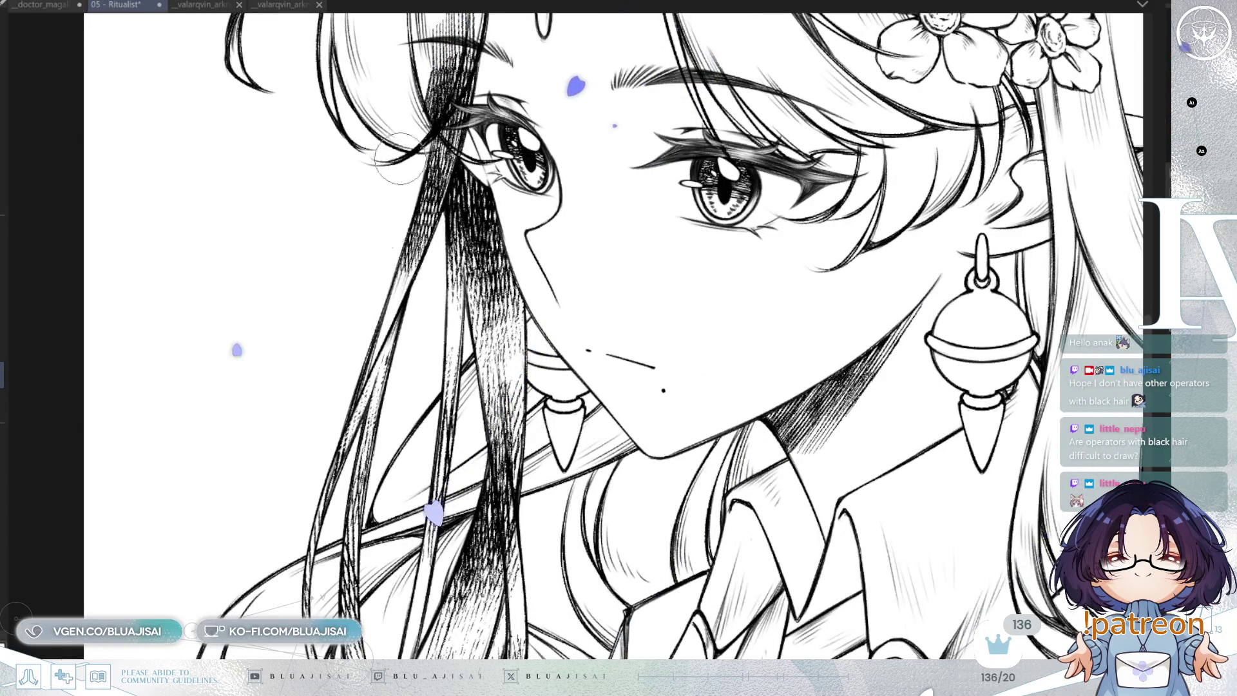
{"action": "left_click_drag", "start_coordinate": [403, 145], "coordinate": [371, 313]}
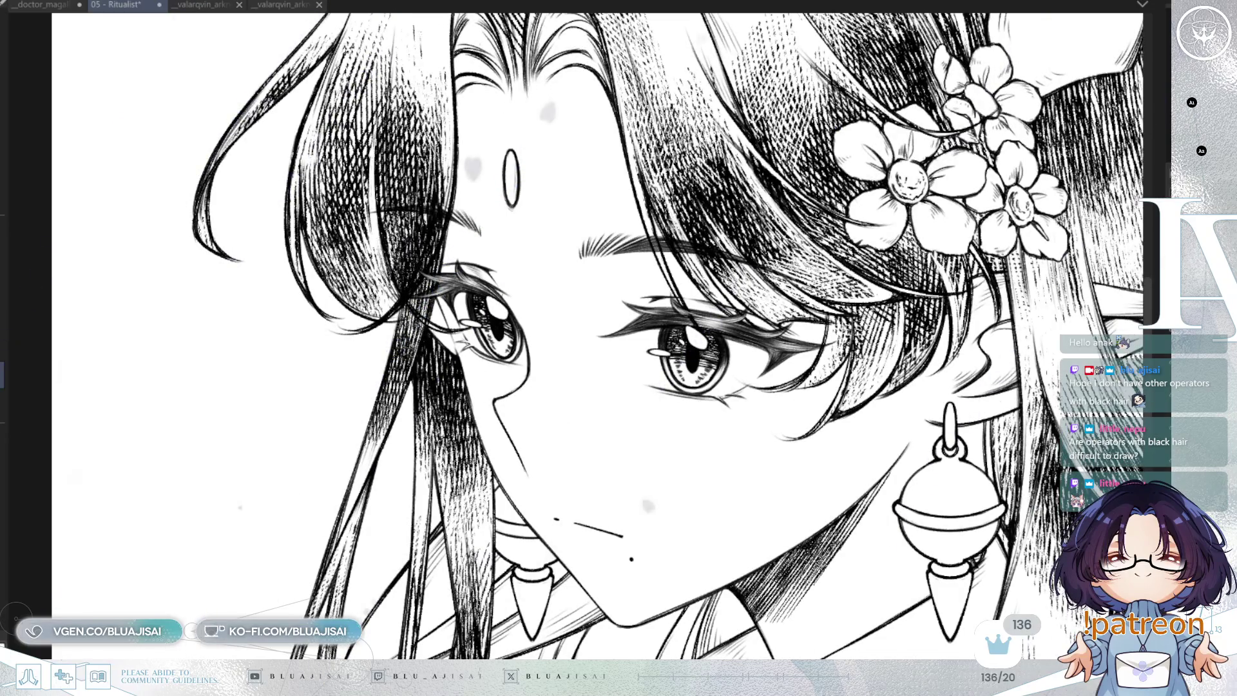
{"action": "key", "text": "ctrl+z"}
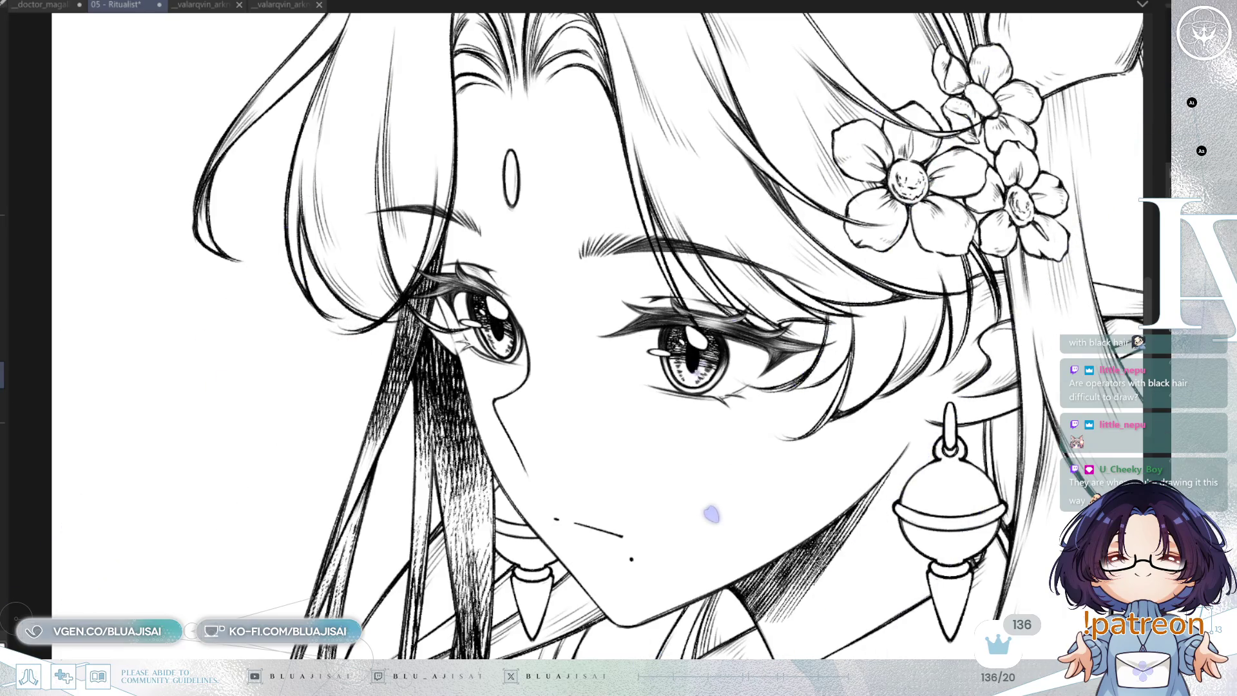
{"action": "key", "text": "ctrl+y"}
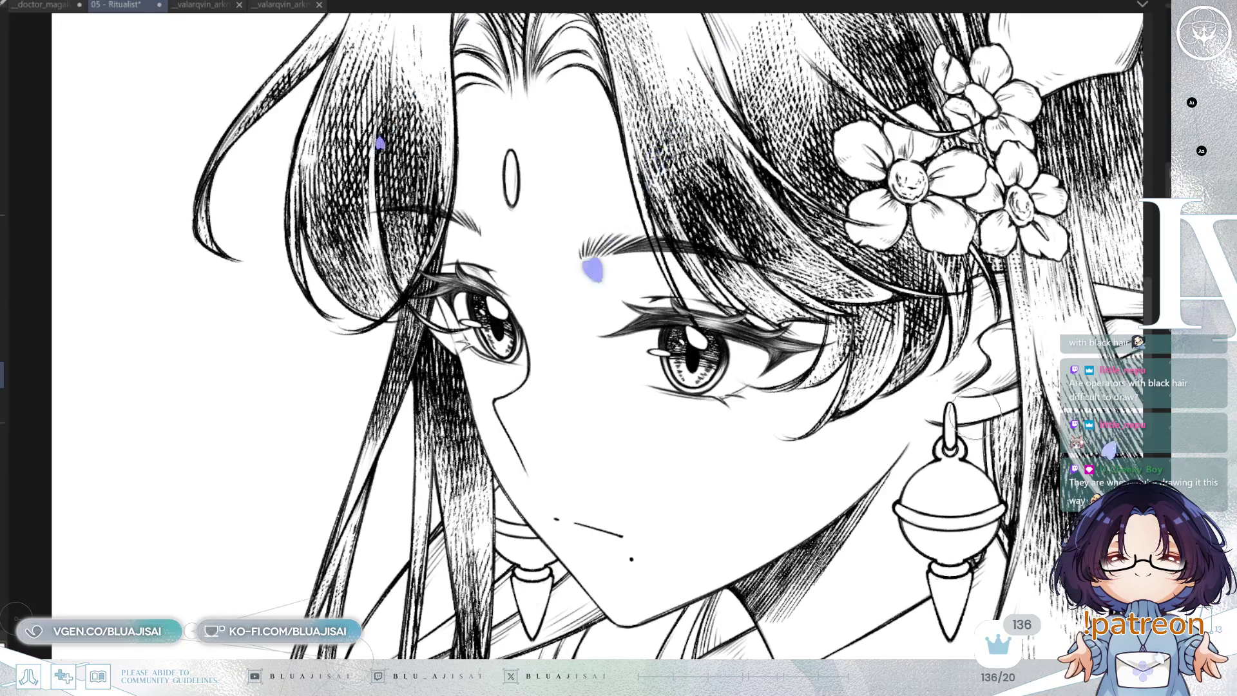
{"action": "scroll", "coordinate": [853, 480], "scroll_direction": "down", "scroll_amount": 3}
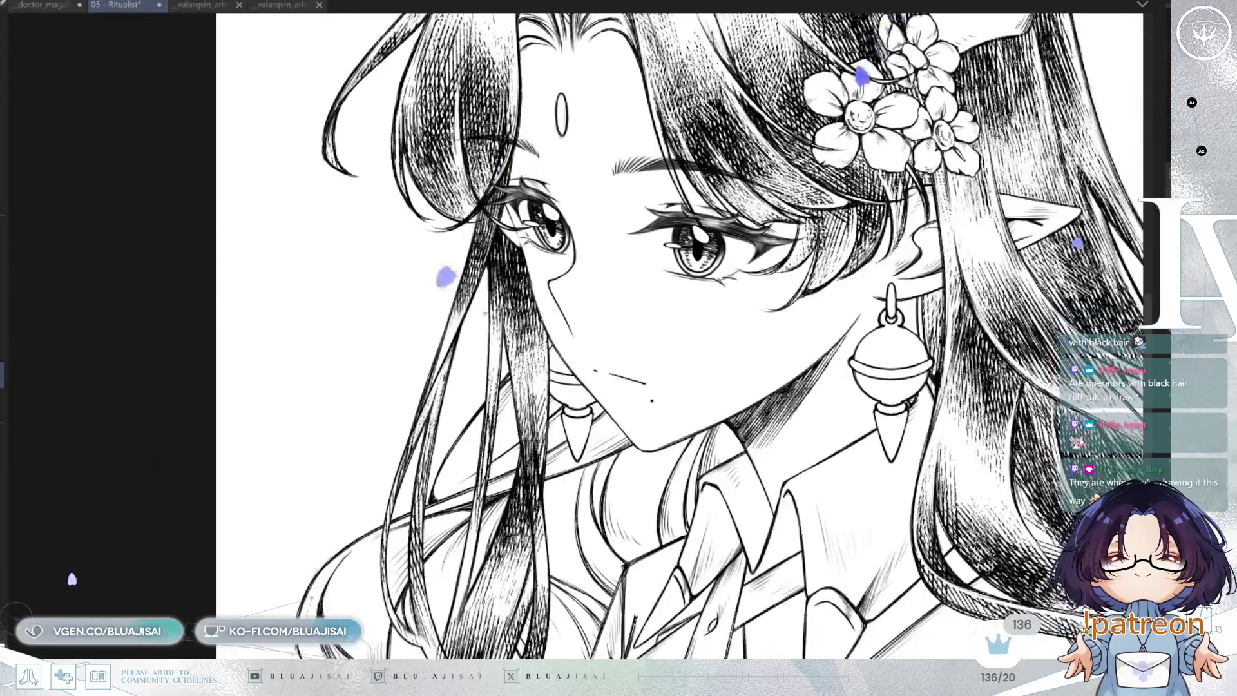
{"action": "scroll", "coordinate": [680, 336], "scroll_direction": "down", "scroll_amount": 3}
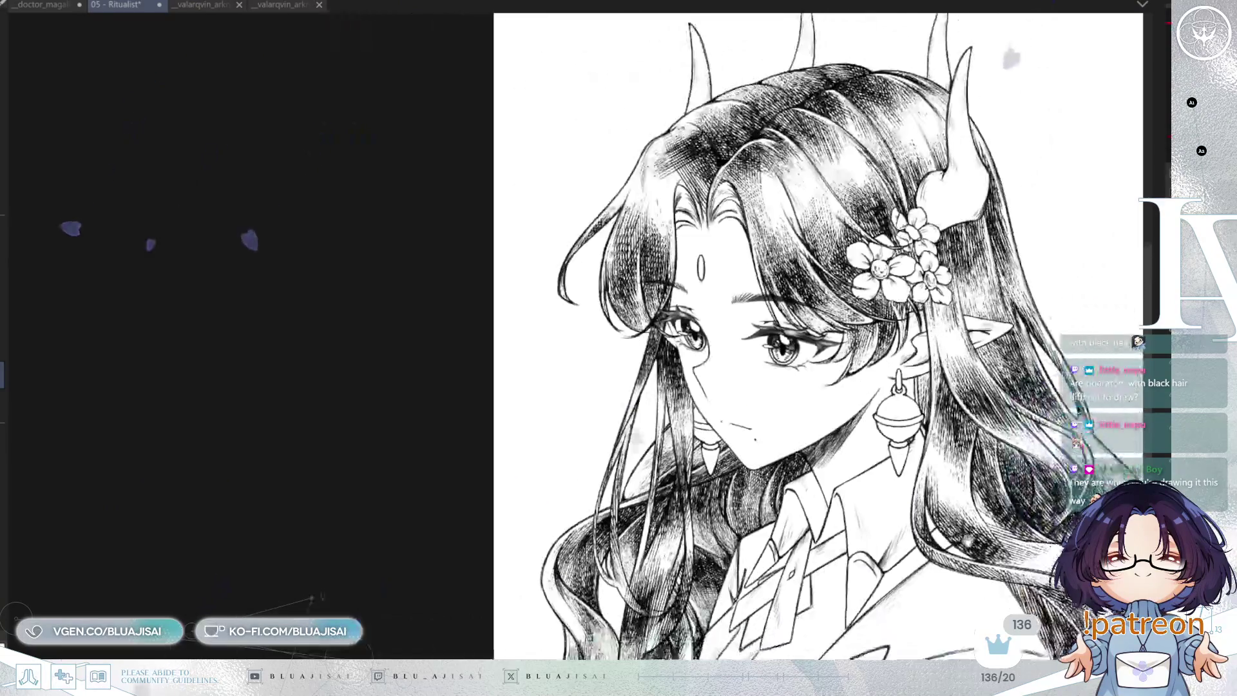
{"action": "scroll", "coordinate": [447, 206], "scroll_direction": "up", "scroll_amount": 1}
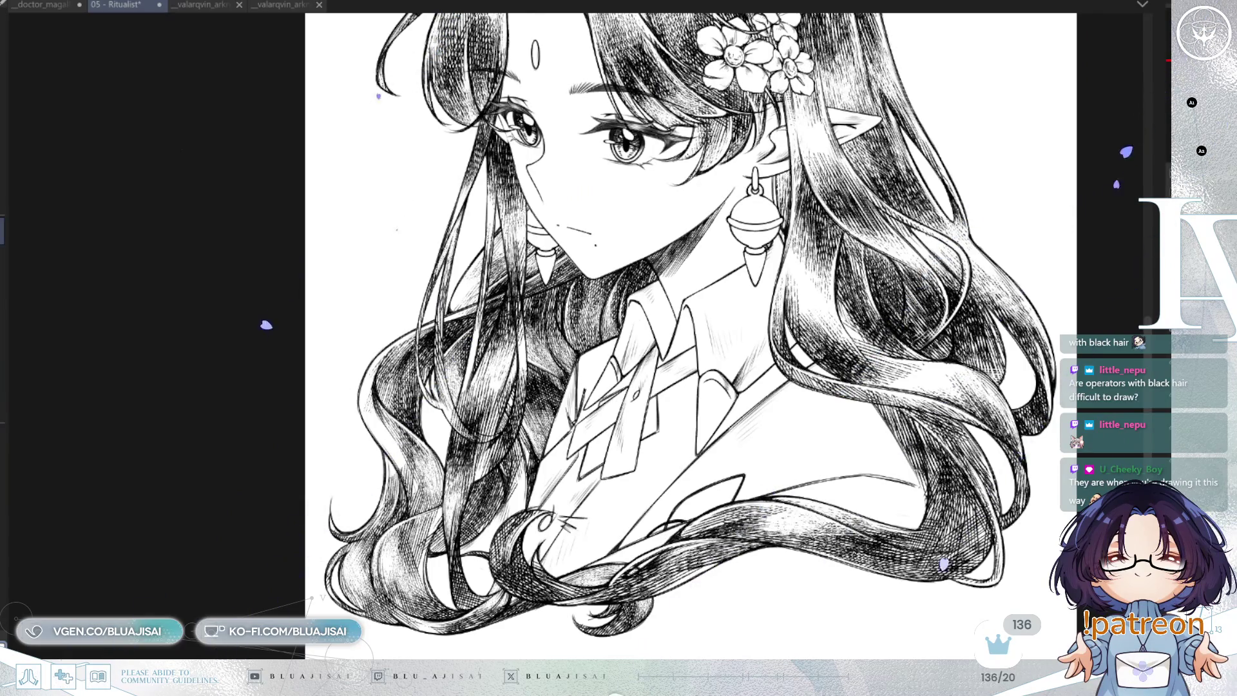
- Rotate and mirror the view, and undo the dense hatching on the left hair and bangs
{"action": "scroll", "coordinate": [525, 221], "scroll_direction": "up", "scroll_amount": 4}
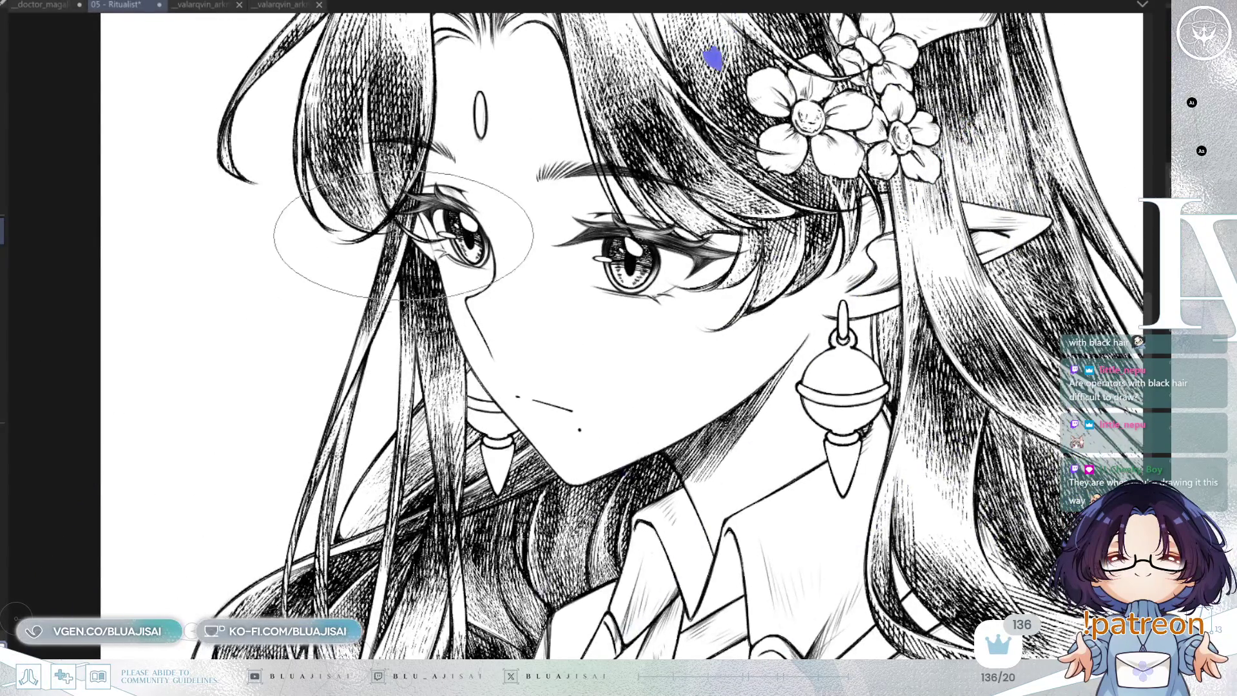
{"action": "left_click_drag", "start_coordinate": [356, 437], "coordinate": [400, 298]}
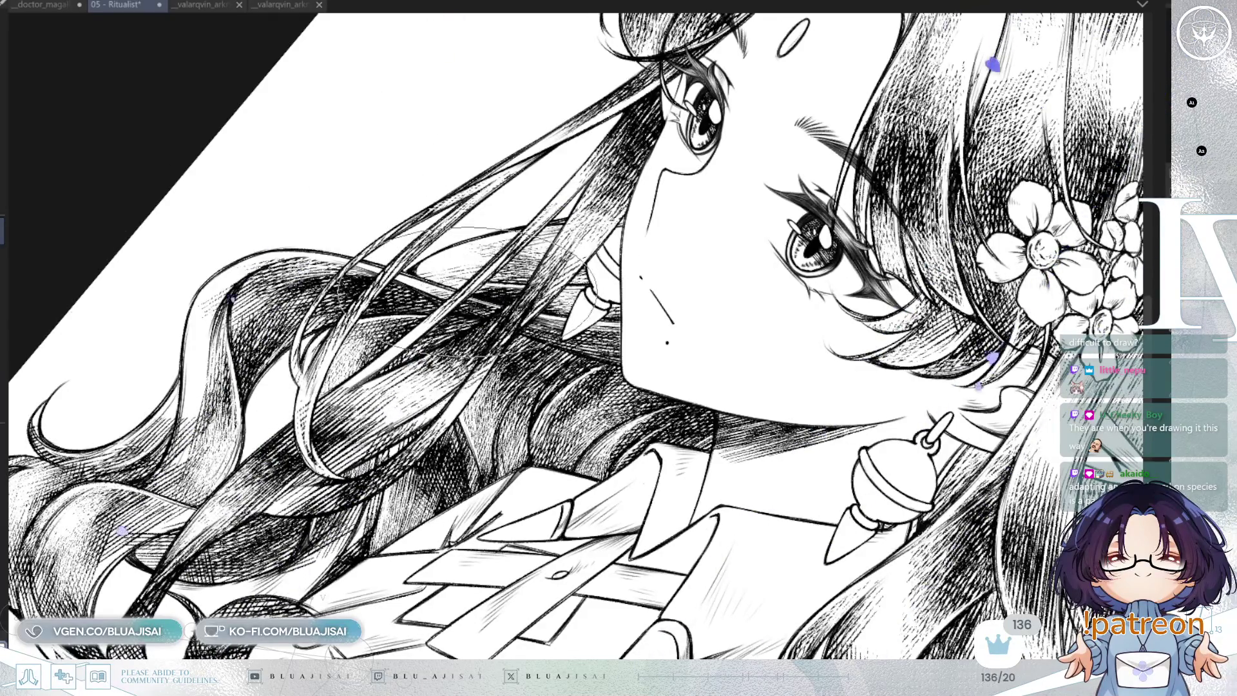
{"action": "key", "text": "minus"}
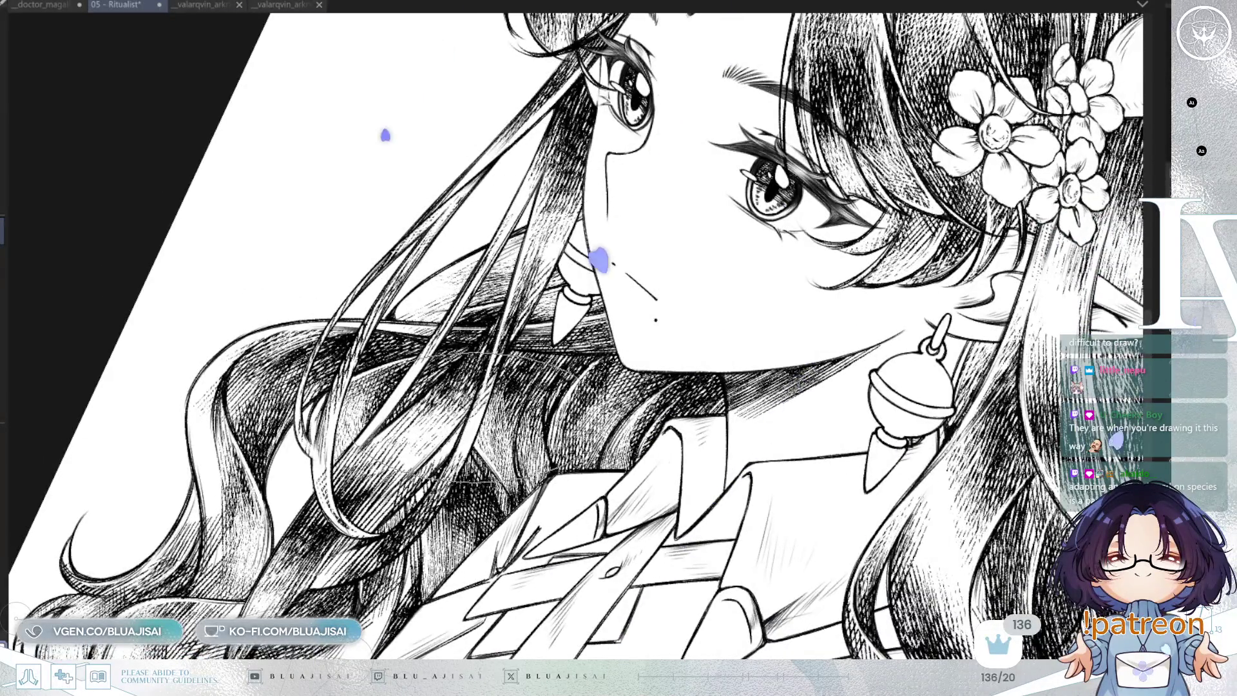
{"action": "key", "text": "h"}
{"action": "key", "text": "ctrl+z"}
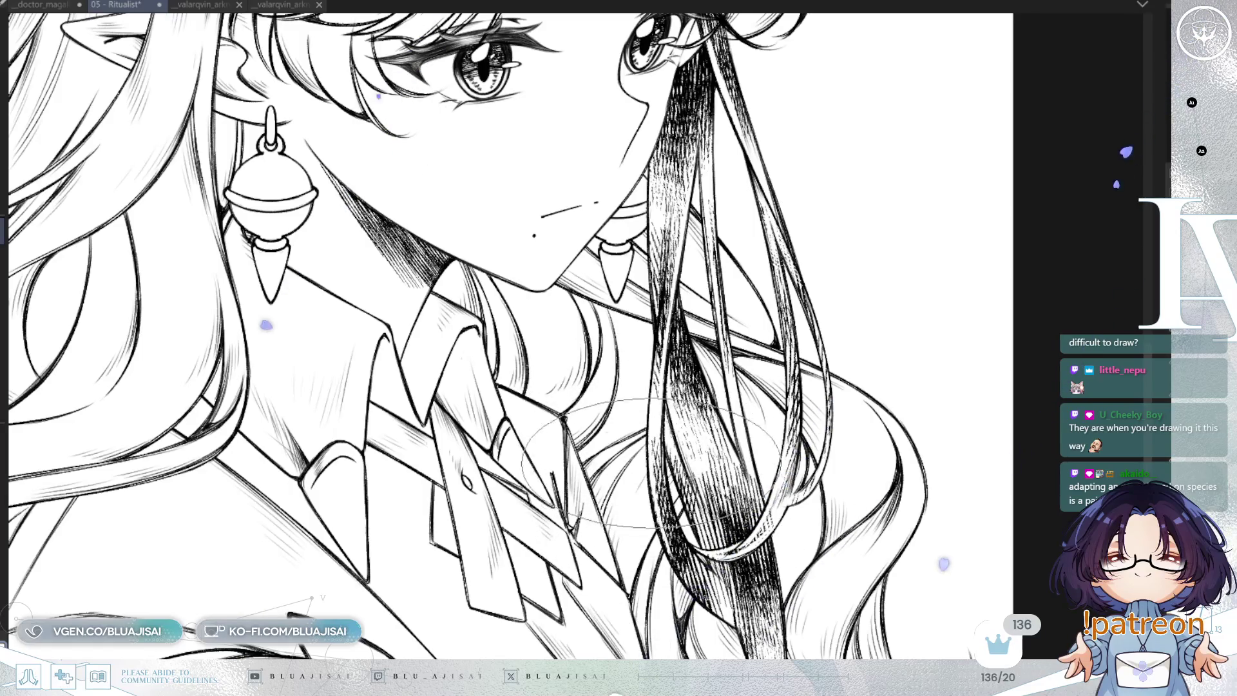
- Zoom, tilt, mirror and pan around the face, collar and hatched hair strand to review the shading
{"action": "mouse_move", "coordinate": [789, 580]}
{"action": "left_mouse_down"}
{"action": "mouse_move", "coordinate": [664, 453]}
{"action": "mouse_move", "coordinate": [644, 334]}
{"action": "left_mouse_up"}
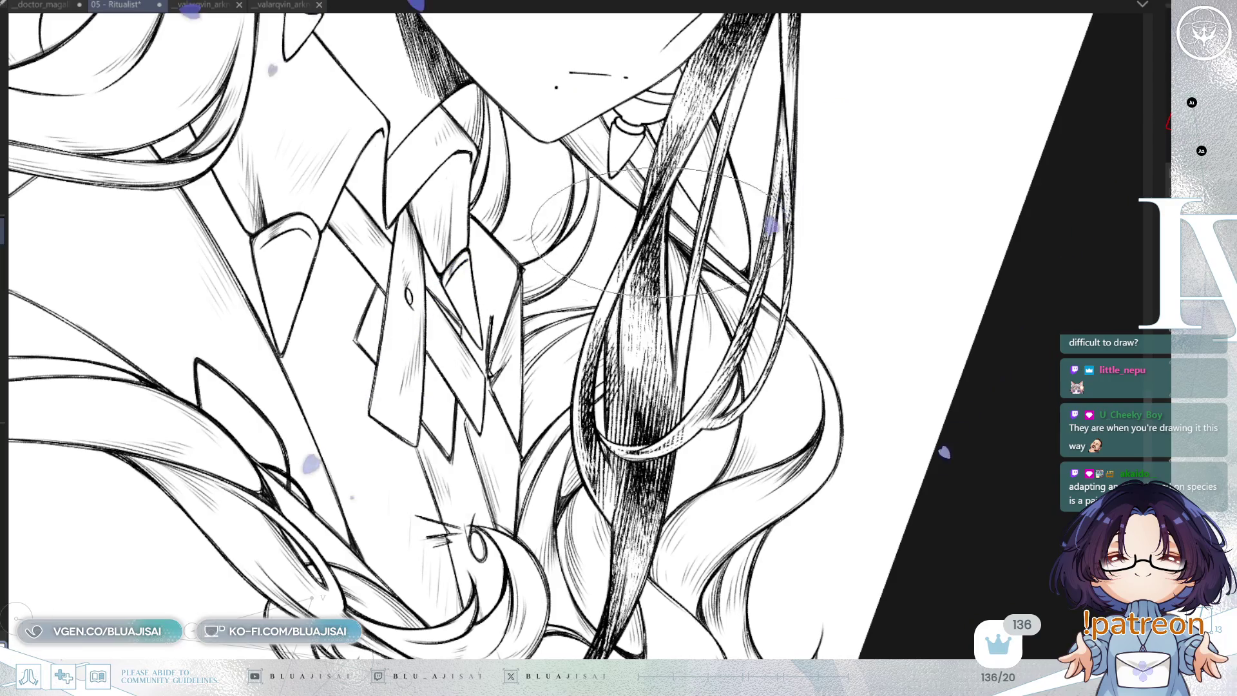
{"action": "left_click_drag", "start_coordinate": [721, 170], "coordinate": [680, 322]}
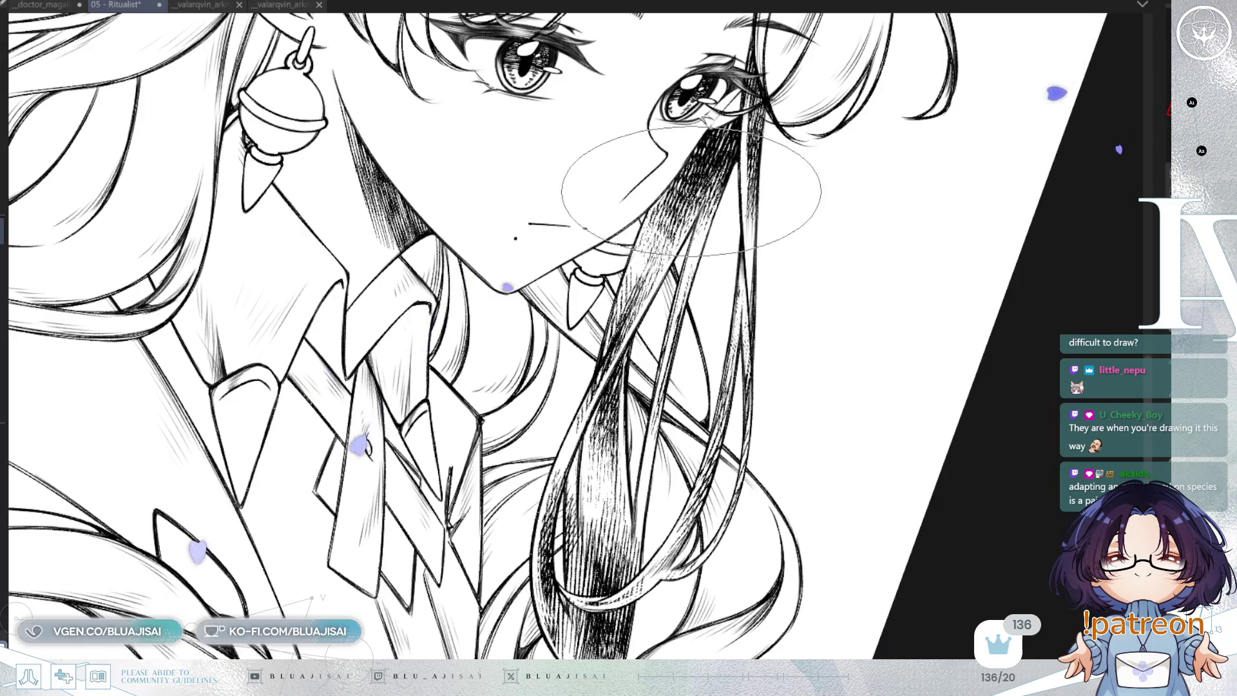
{"action": "left_click_drag", "start_coordinate": [802, 290], "coordinate": [816, 232]}
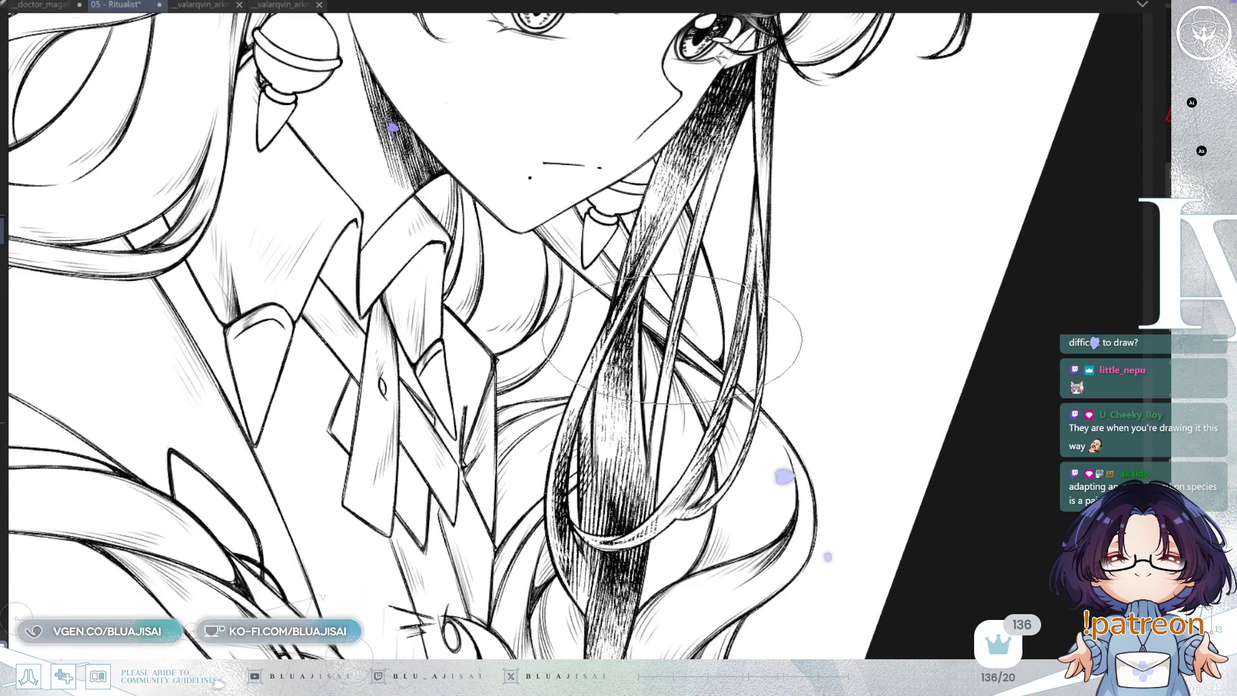
{"action": "left_click_drag", "start_coordinate": [761, 490], "coordinate": [811, 326]}
{"action": "key", "text": "m"}
{"action": "left_click_drag", "start_coordinate": [664, 245], "coordinate": [735, 312]}
{"action": "mouse_move", "coordinate": [807, 371]}
{"action": "left_mouse_down"}
{"action": "mouse_move", "coordinate": [724, 492]}
{"action": "mouse_move", "coordinate": [713, 49]}
{"action": "mouse_move", "coordinate": [668, 145]}
{"action": "left_mouse_up"}
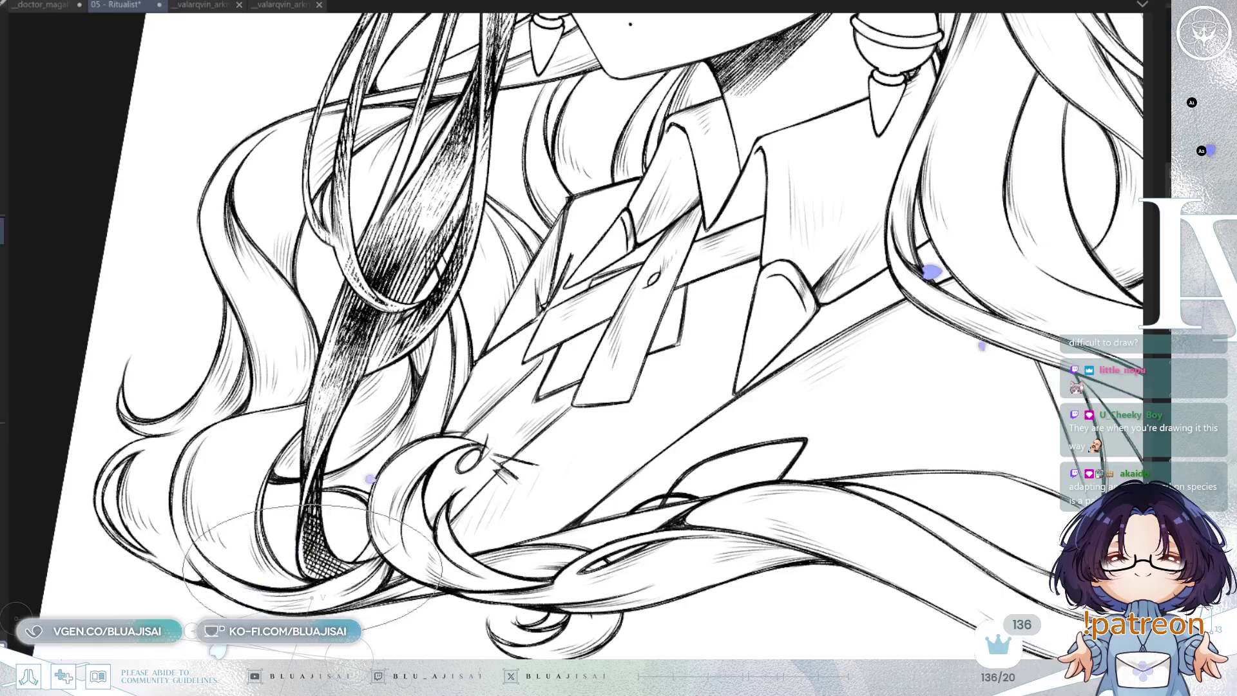
{"action": "left_click_drag", "start_coordinate": [572, 308], "coordinate": [616, 399]}
{"action": "scroll", "coordinate": [437, 240], "scroll_direction": "up", "scroll_amount": 3}
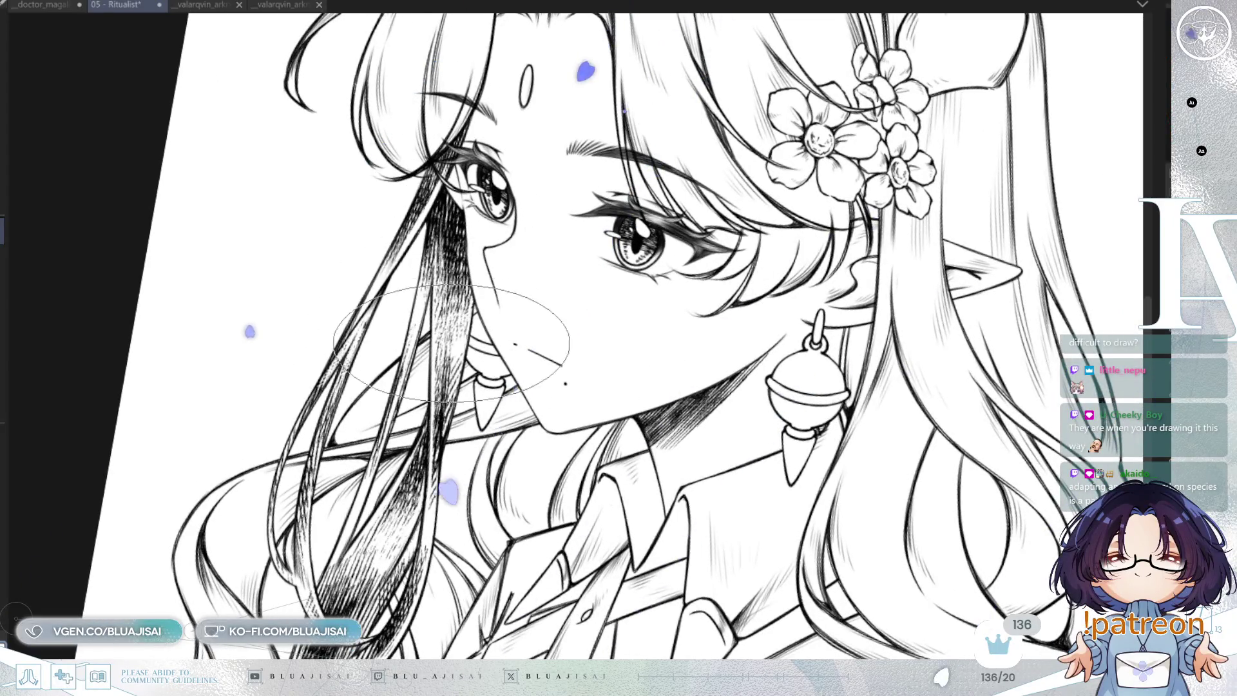
{"action": "scroll", "coordinate": [445, 326], "scroll_direction": "down", "scroll_amount": 3}
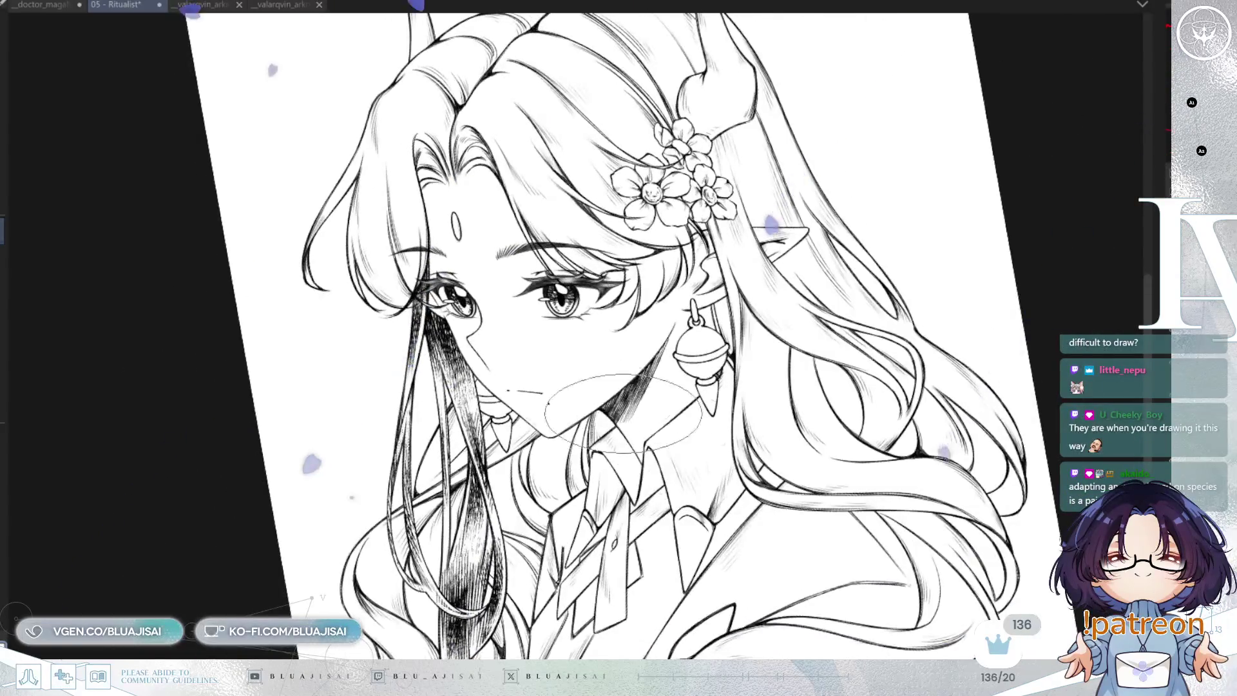
{"action": "scroll", "coordinate": [455, 325], "scroll_direction": "up", "scroll_amount": 2}
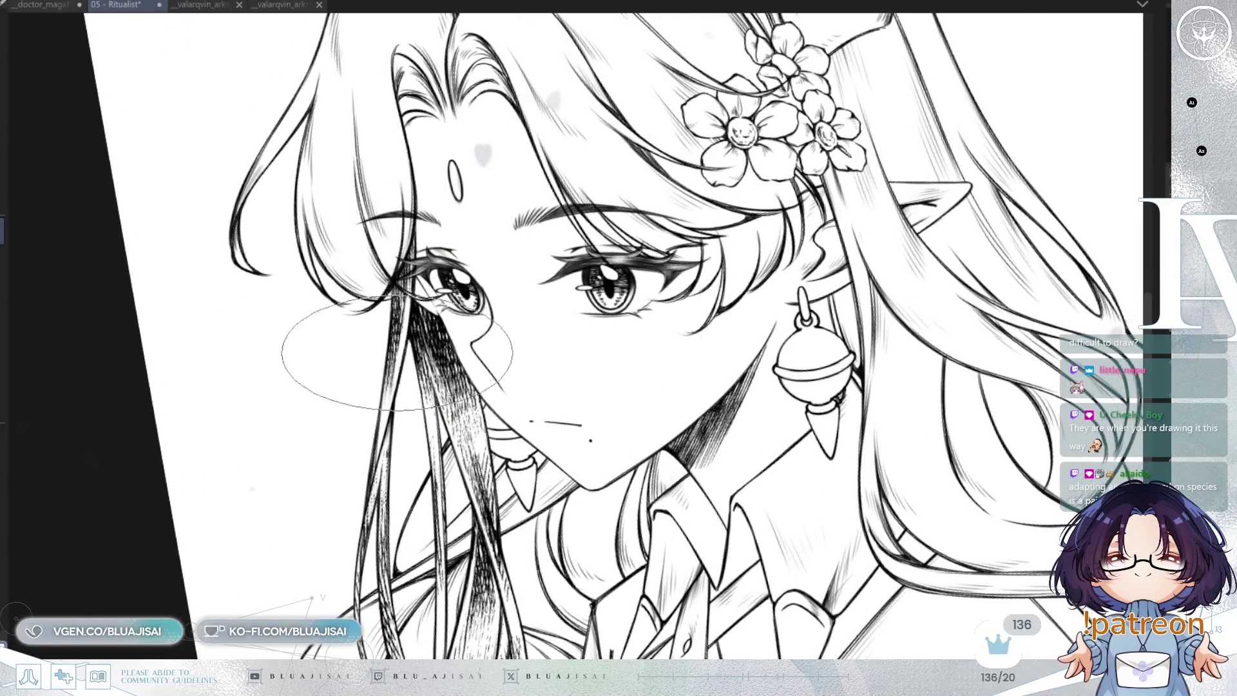
{"action": "scroll", "coordinate": [325, 442], "scroll_direction": "down", "scroll_amount": 3}
{"action": "left_click_drag", "start_coordinate": [284, 435], "coordinate": [169, 323]}
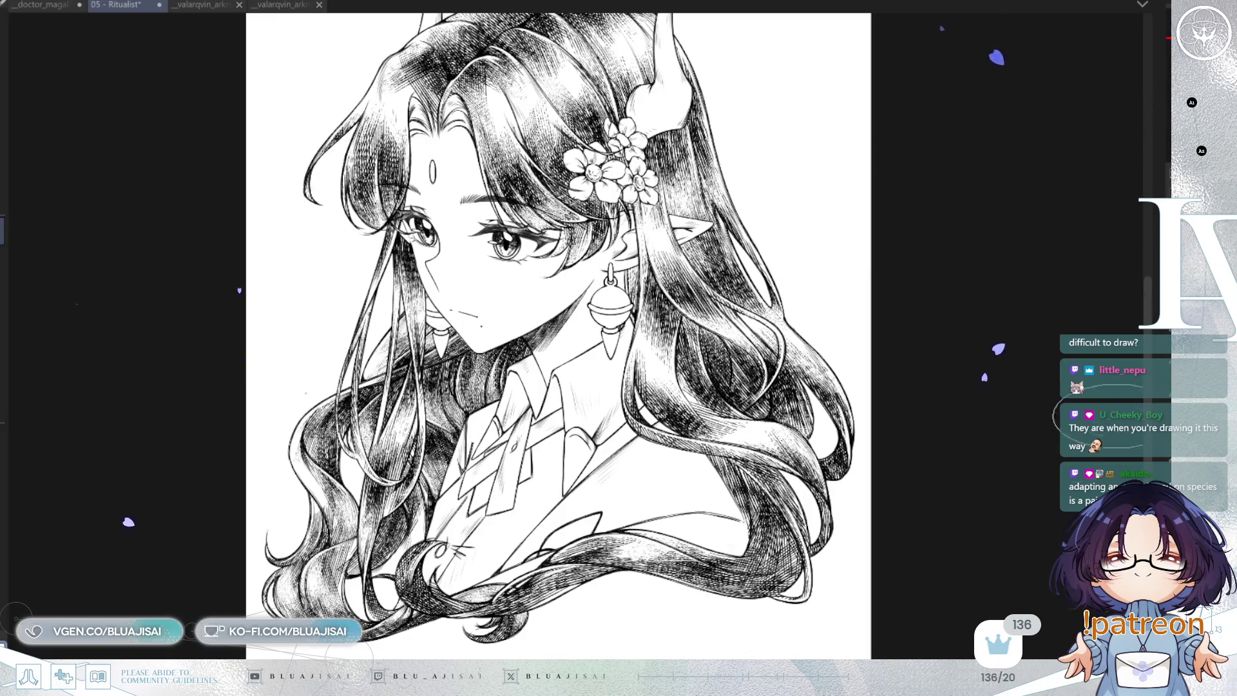
- Fit the whole page in view and save the 05 - Ritualist file
{"action": "key", "text": "ctrl+0"}
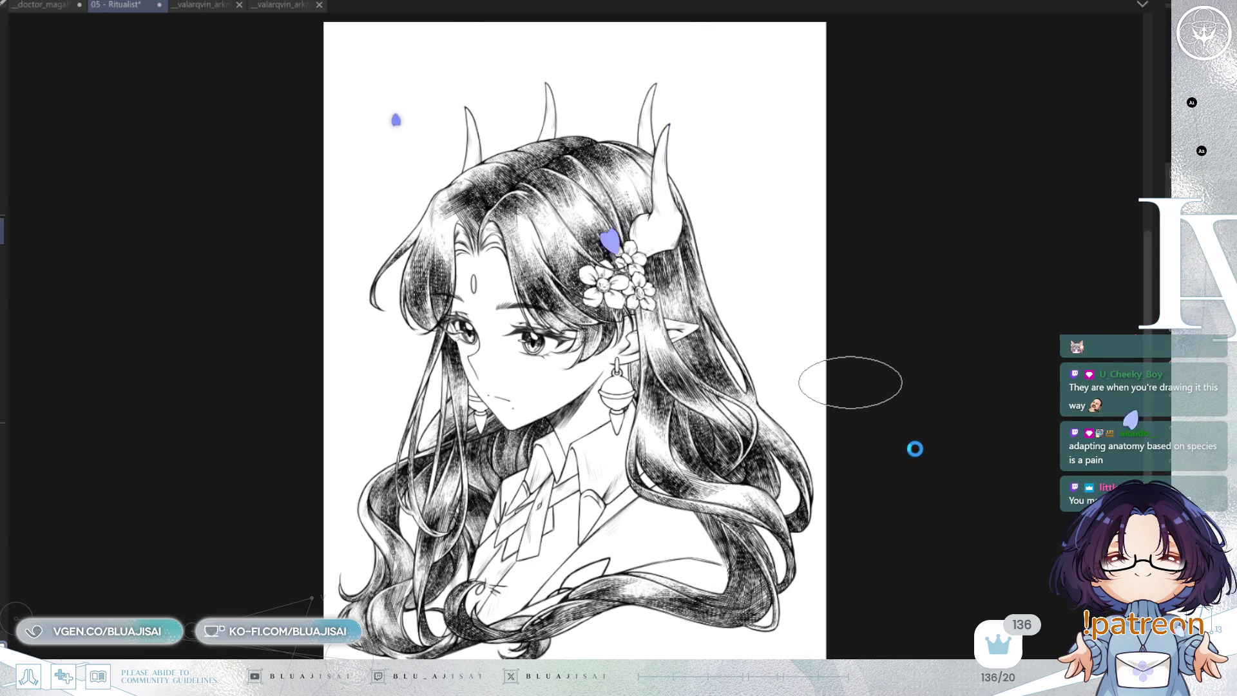
{"action": "key", "text": "ctrl+s"}
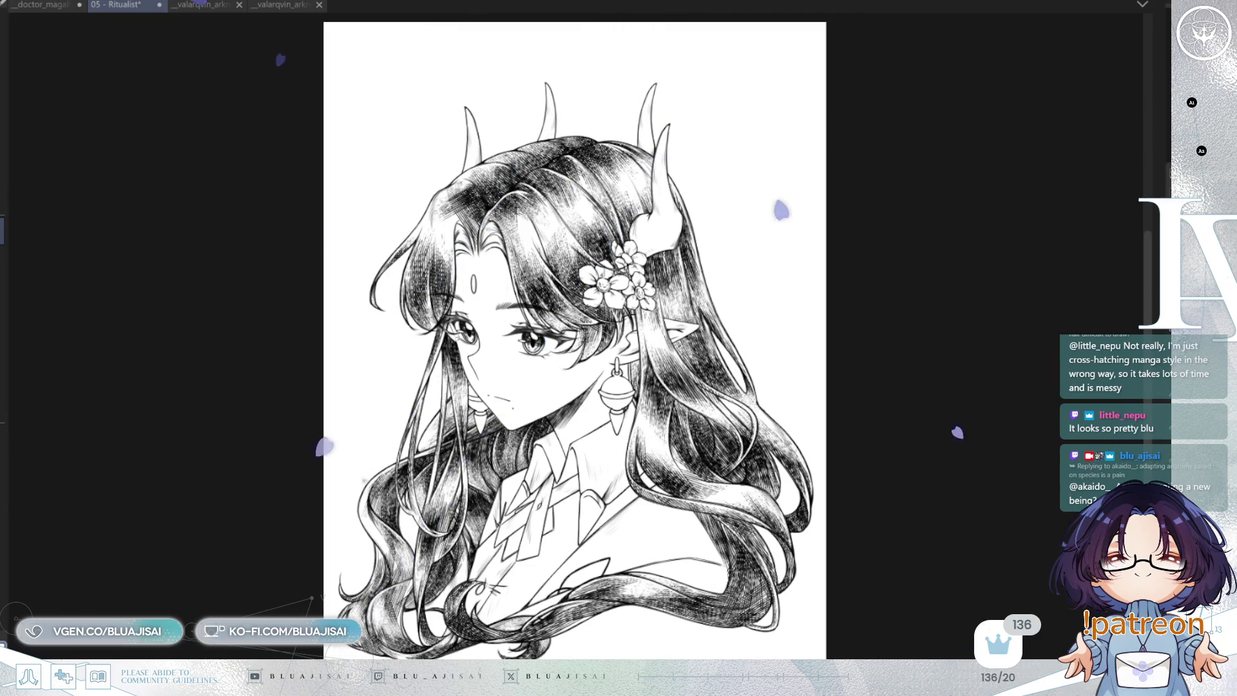
{"action": "scroll", "coordinate": [734, 238], "scroll_direction": "up", "scroll_amount": 3}
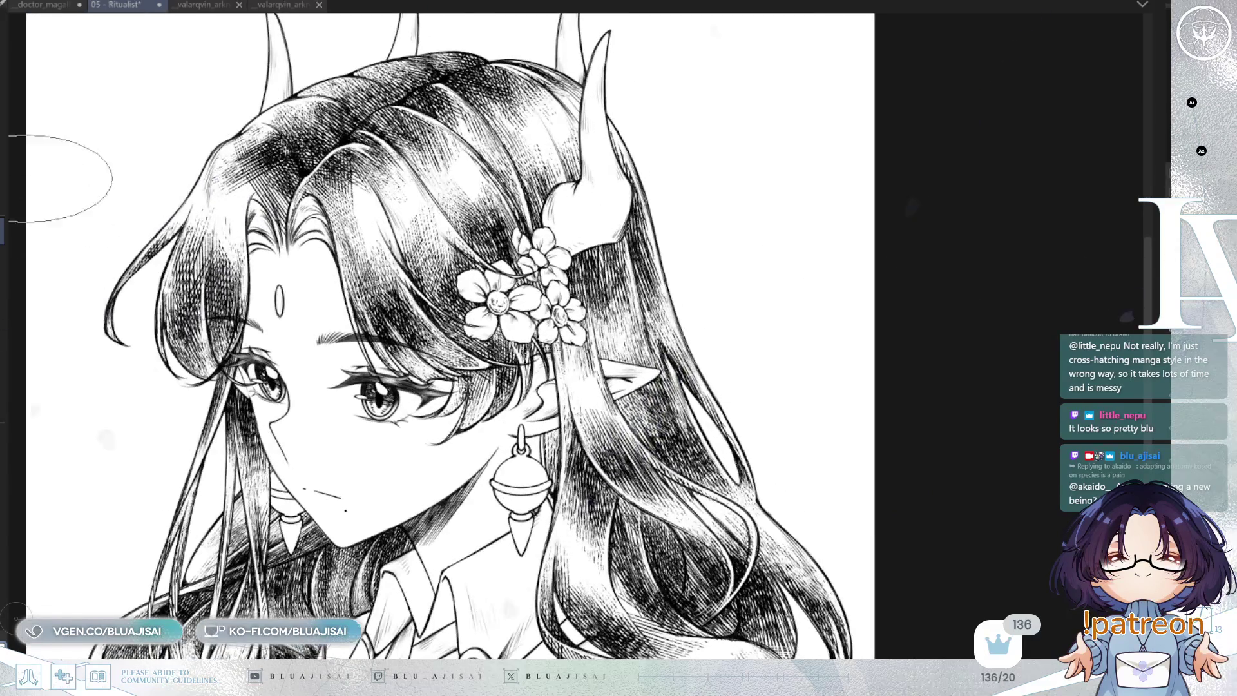
- Undo the last lash strokes around the eyes and zoom in on the forehead and eyes
{"action": "left_click_drag", "start_coordinate": [451, 322], "coordinate": [606, 336]}
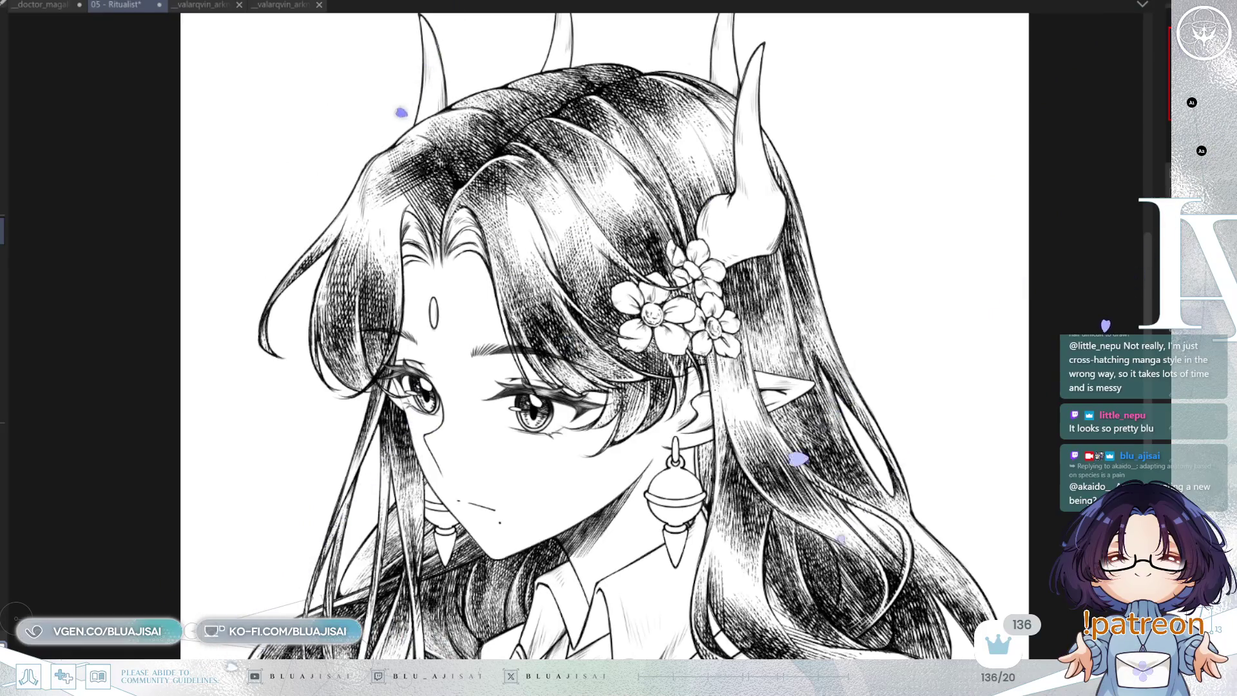
{"action": "key", "text": "ctrl+z"}
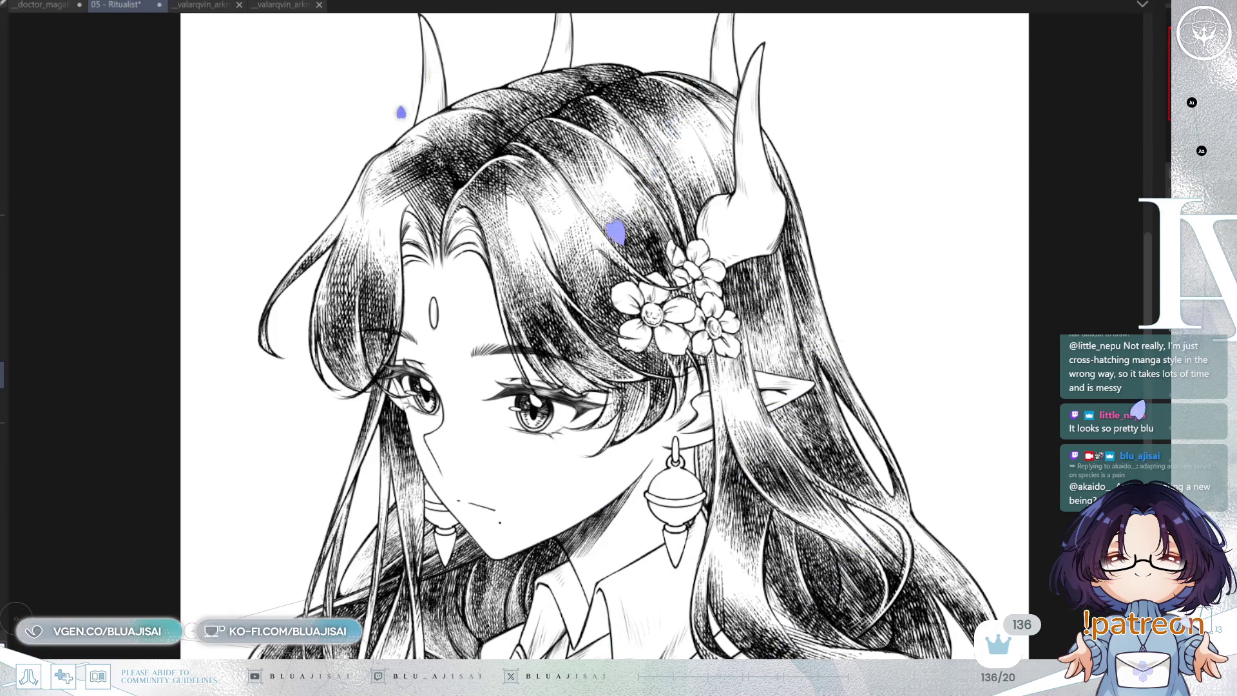
{"action": "scroll", "coordinate": [489, 293], "scroll_direction": "up", "scroll_amount": 3}
{"action": "left_click_drag", "start_coordinate": [336, 350], "coordinate": [380, 332]}
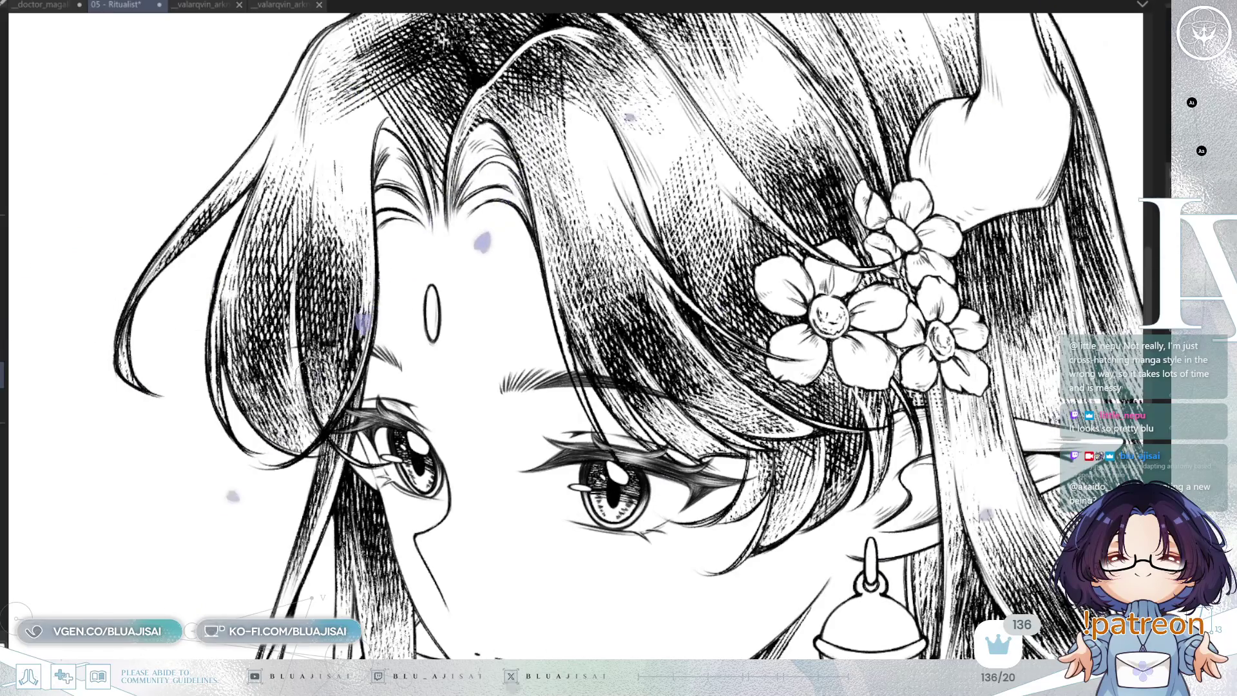
{"action": "left_click_drag", "start_coordinate": [619, 335], "coordinate": [605, 312]}
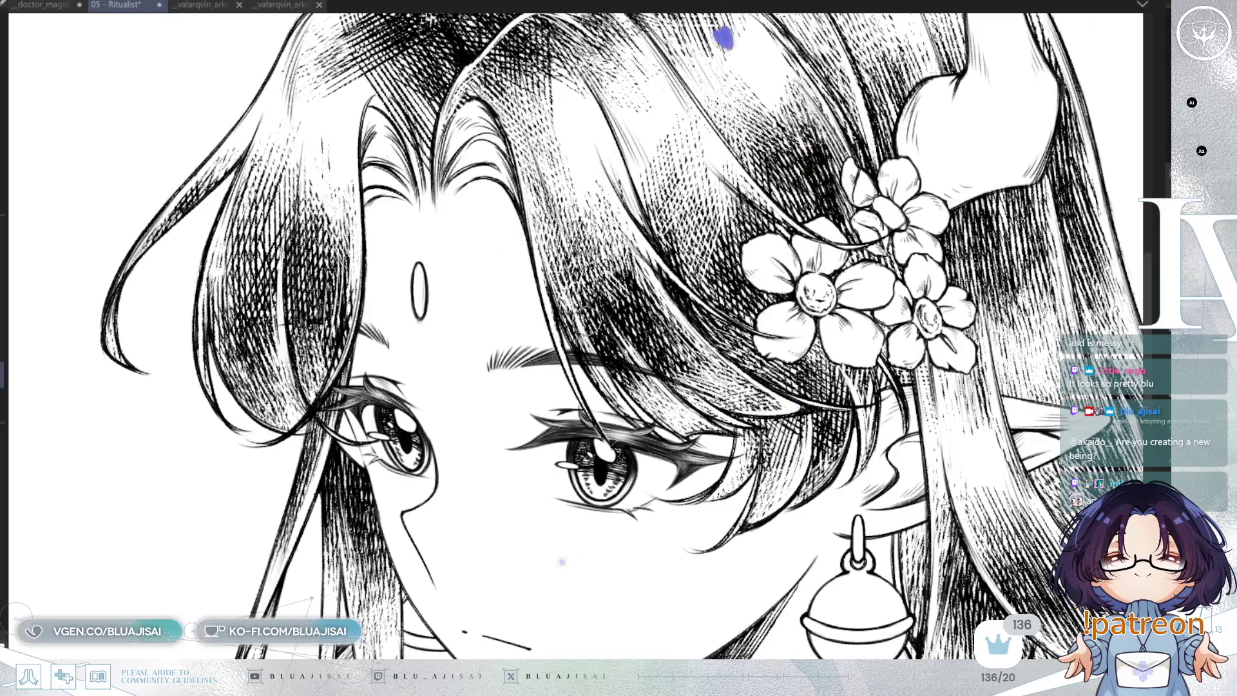
{"action": "scroll", "coordinate": [580, 336], "scroll_direction": "up", "scroll_amount": 2}
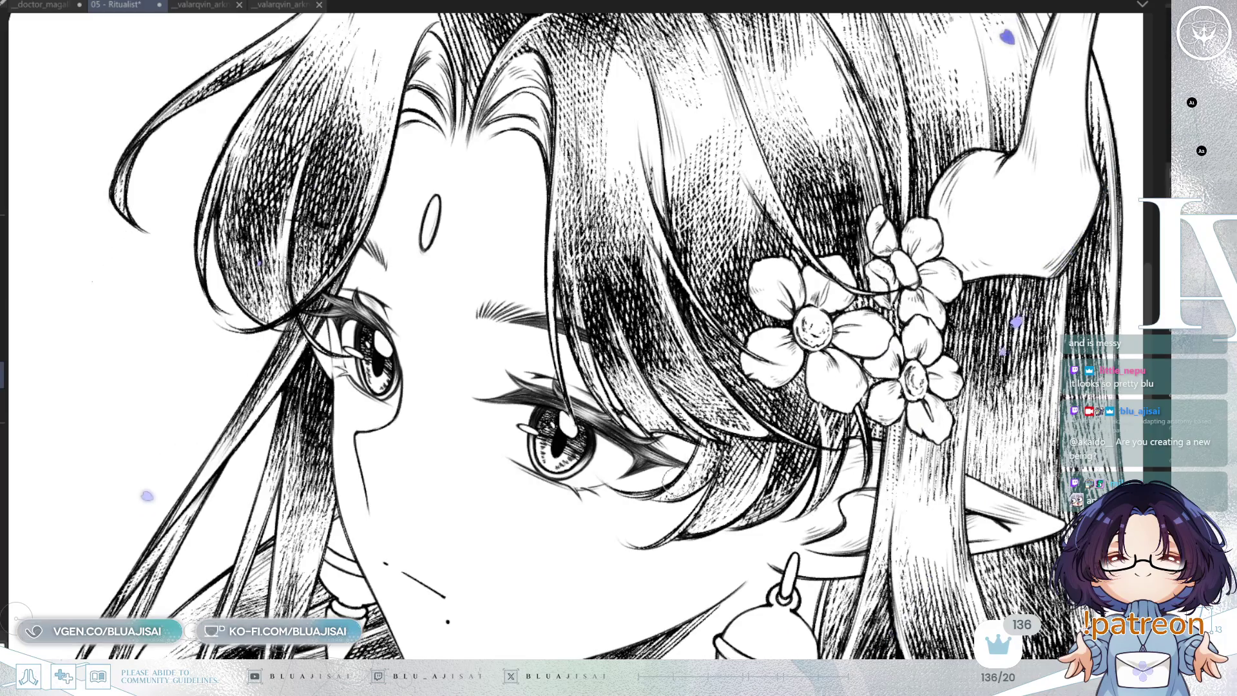
- Zoom out, mirror and tilt the view to check the face's proportions, then level it again
{"action": "key", "text": "ctrl+minus"}
{"action": "key", "text": "h"}
{"action": "key", "text": "ctrl+plus"}
{"action": "key", "text": "4"}
{"action": "key", "text": "h"}
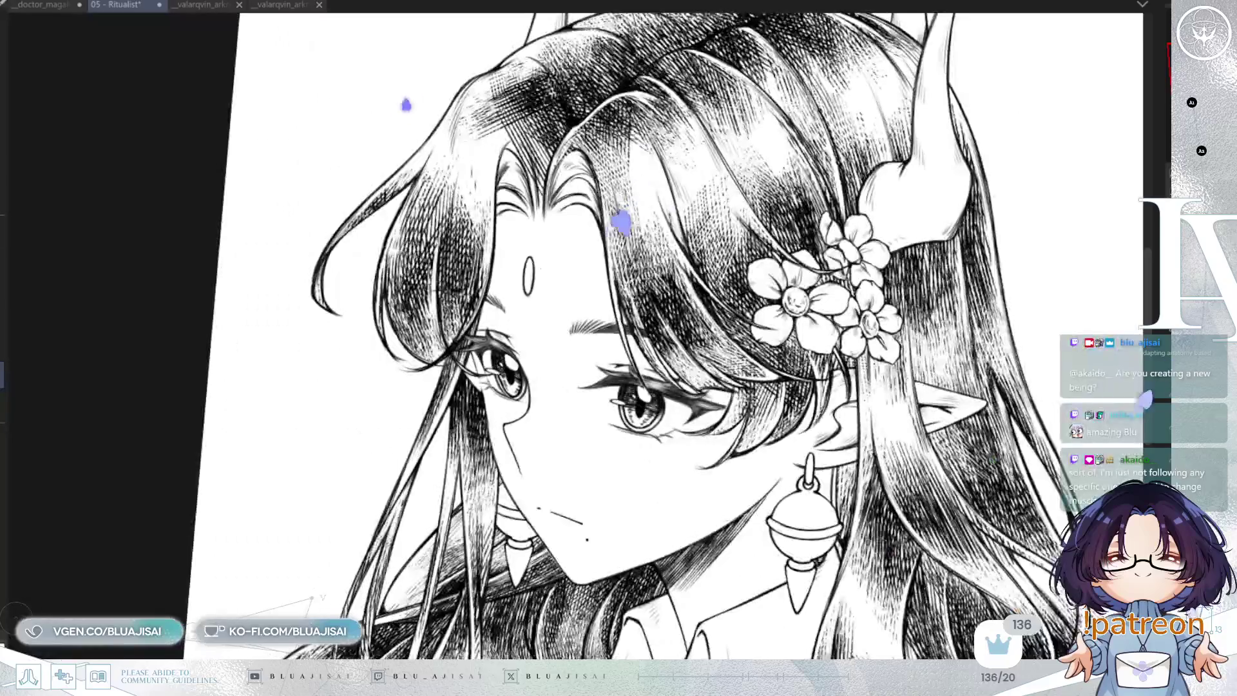
{"action": "key", "text": "5"}
{"action": "scroll", "coordinate": [851, 382], "scroll_direction": "right", "scroll_amount": 2}
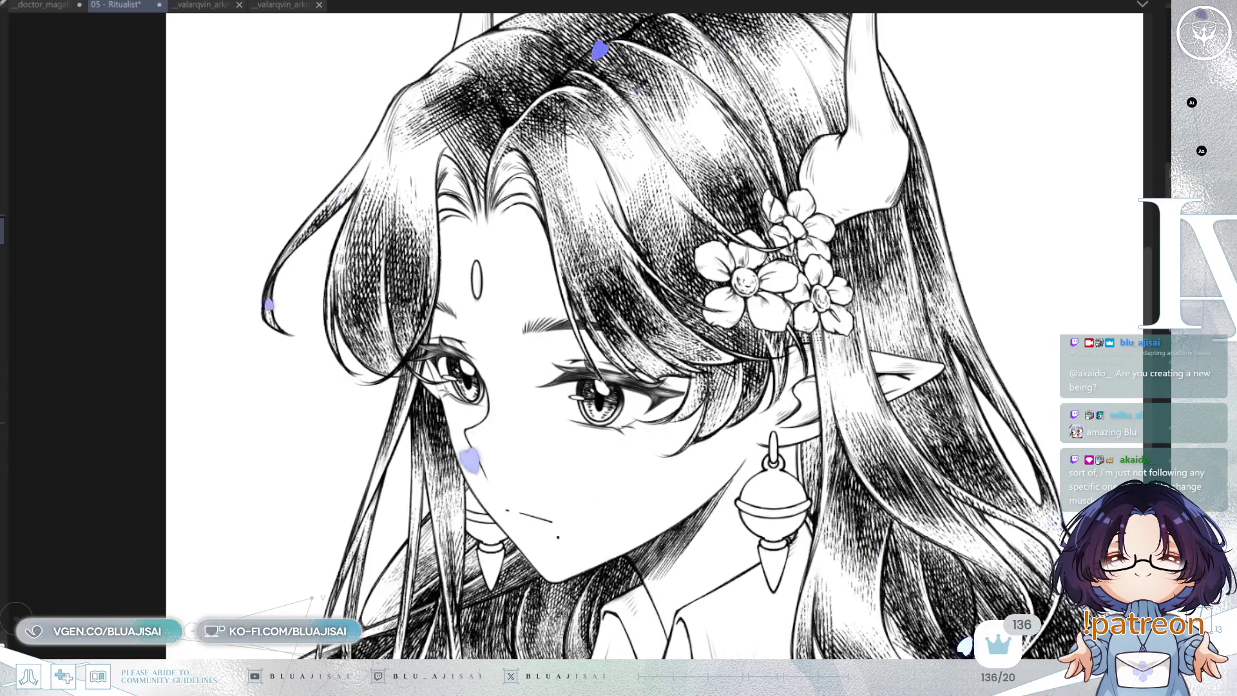
- Frame the horns atop the head and enlarge the brush for shading them
{"action": "left_click_drag", "start_coordinate": [859, 151], "coordinate": [859, 467]}
{"action": "mouse_move", "coordinate": [203, 48]}
{"action": "left_mouse_down"}
{"action": "mouse_move", "coordinate": [497, 206]}
{"action": "mouse_move", "coordinate": [492, 192]}
{"action": "mouse_move", "coordinate": [507, 277]}
{"action": "mouse_move", "coordinate": [485, 325]}
{"action": "mouse_move", "coordinate": [492, 177]}
{"action": "mouse_move", "coordinate": [488, 339]}
{"action": "mouse_move", "coordinate": [499, 212]}
{"action": "mouse_move", "coordinate": [506, 300]}
{"action": "left_mouse_up"}
{"action": "scroll", "coordinate": [571, 110], "scroll_direction": "up", "scroll_amount": 2}
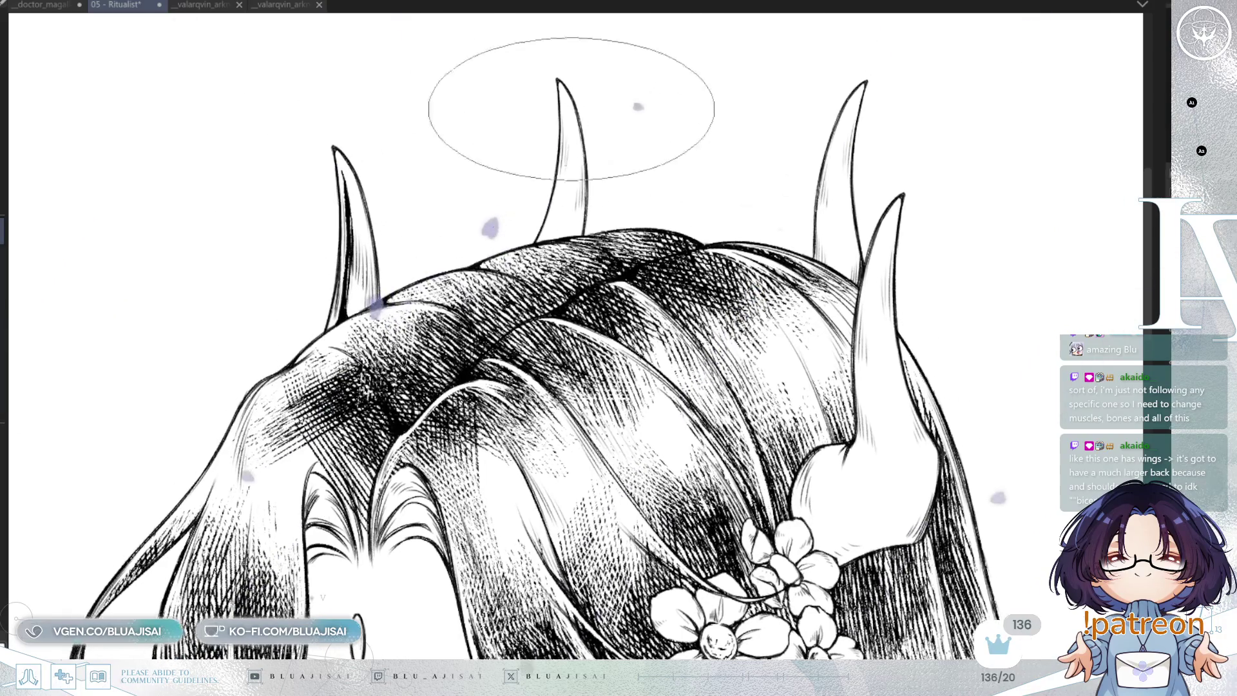
- Hatch a stroke inside the middle horn, then reset the view rotation and shift toward the left horns
{"action": "mouse_move", "coordinate": [567, 125]}
{"action": "left_mouse_down"}
{"action": "mouse_move", "coordinate": [566, 166]}
{"action": "mouse_move", "coordinate": [580, 157]}
{"action": "mouse_move", "coordinate": [567, 91]}
{"action": "mouse_move", "coordinate": [566, 109]}
{"action": "left_mouse_up"}
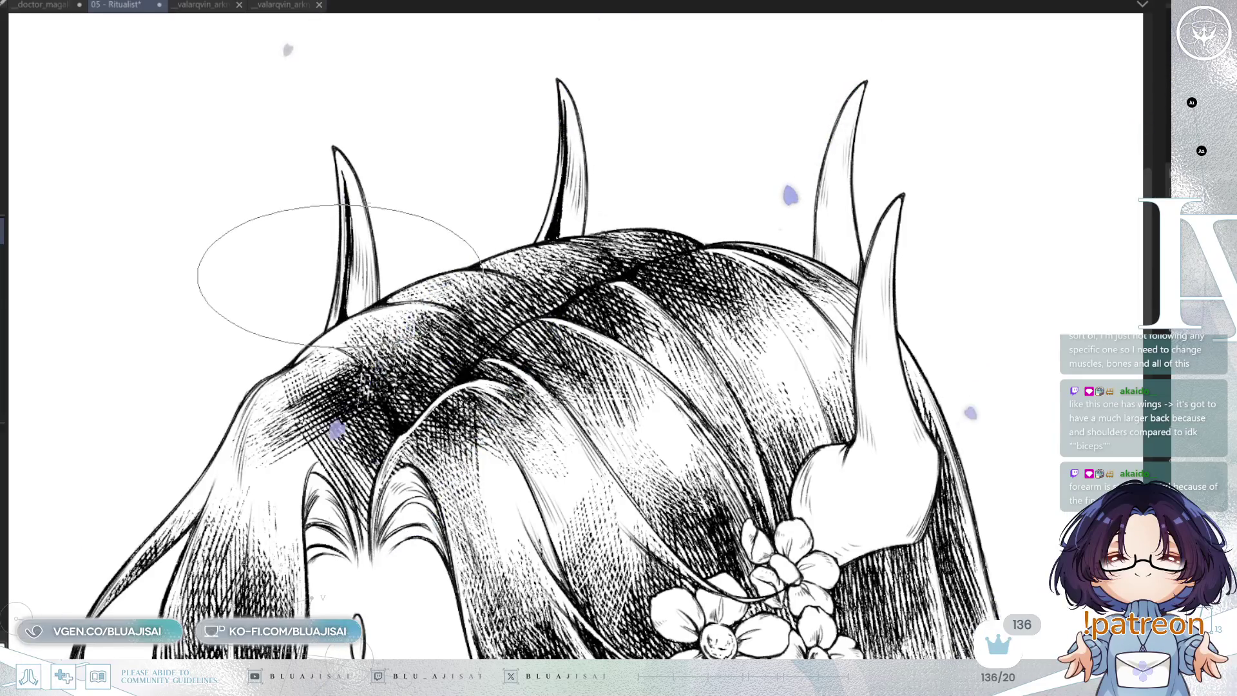
{"action": "left_click_drag", "start_coordinate": [386, 268], "coordinate": [626, 408]}
{"action": "key", "text": "ctrl+0"}
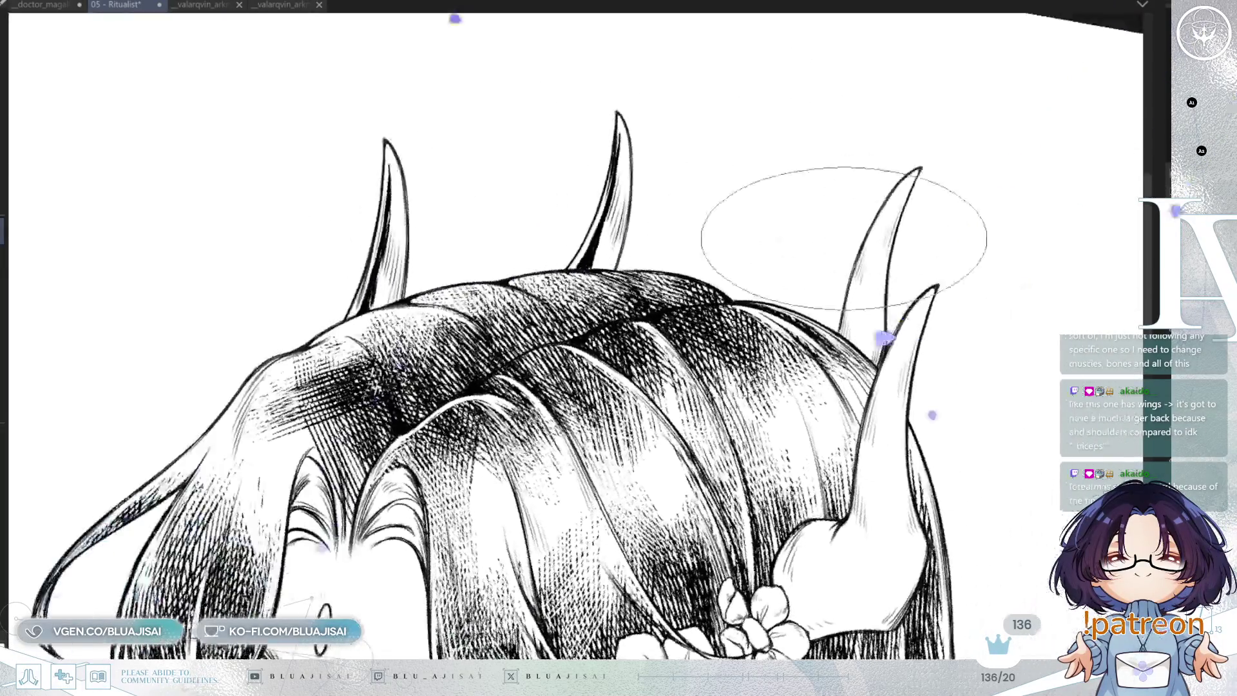
{"action": "left_click_drag", "start_coordinate": [618, 348], "coordinate": [432, 364]}
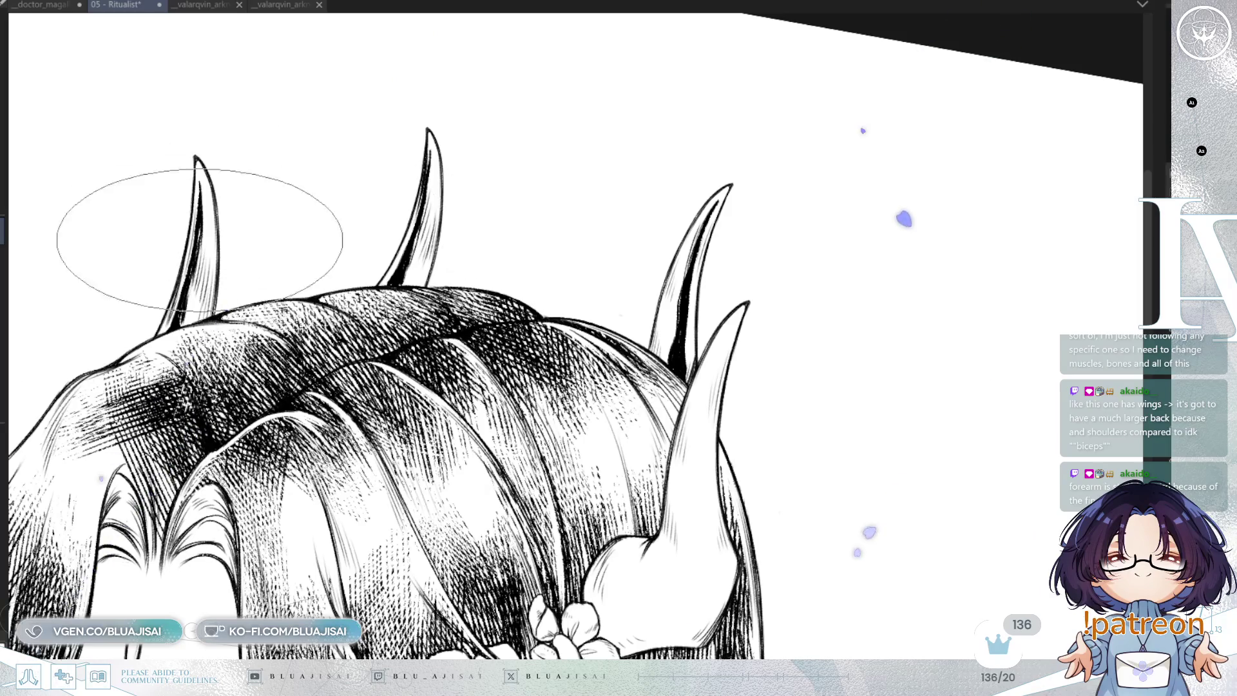
{"action": "scroll", "coordinate": [744, 277], "scroll_direction": "down", "scroll_amount": 2}
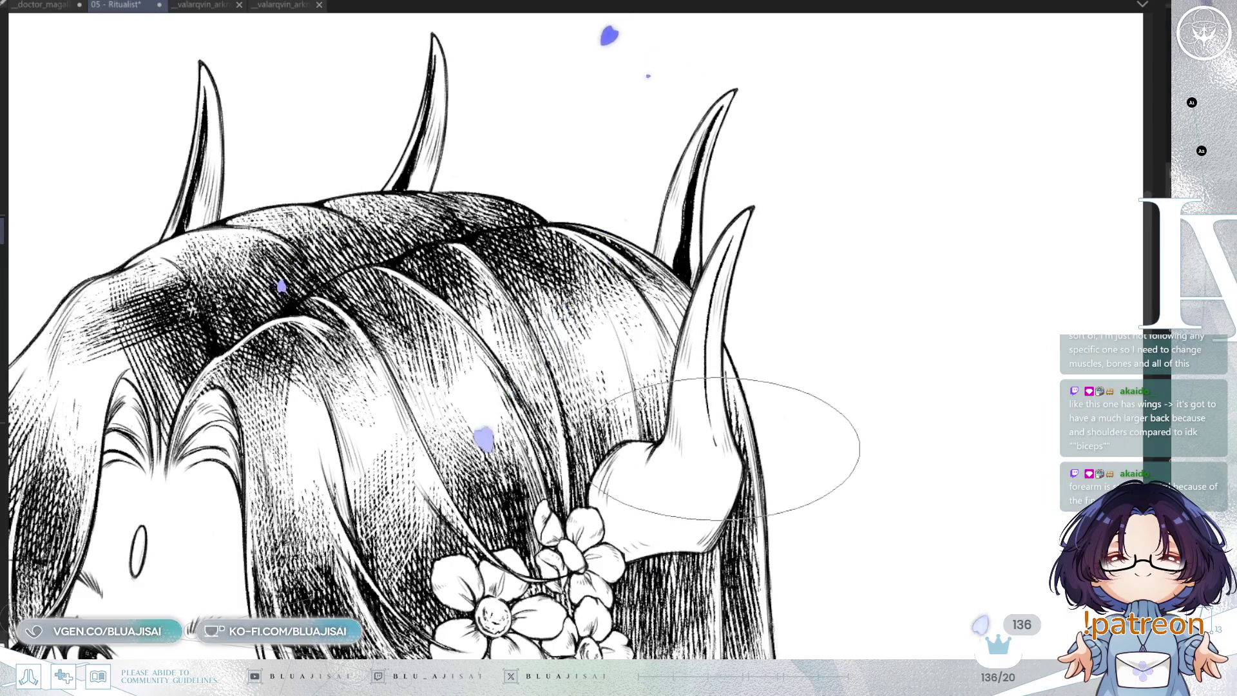
- Ink a thick inner contour along the side horn plus dark tapered strokes under its bulb
{"action": "left_click_drag", "start_coordinate": [715, 468], "coordinate": [709, 506]}
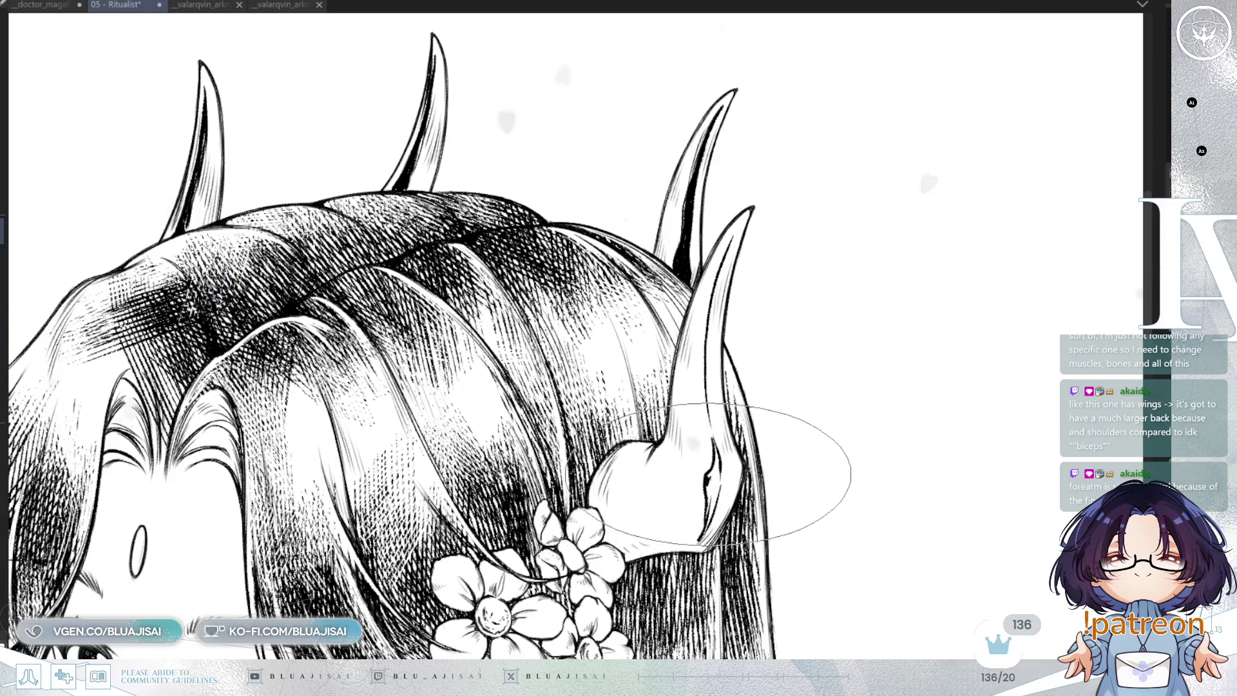
{"action": "left_click_drag", "start_coordinate": [714, 451], "coordinate": [718, 488]}
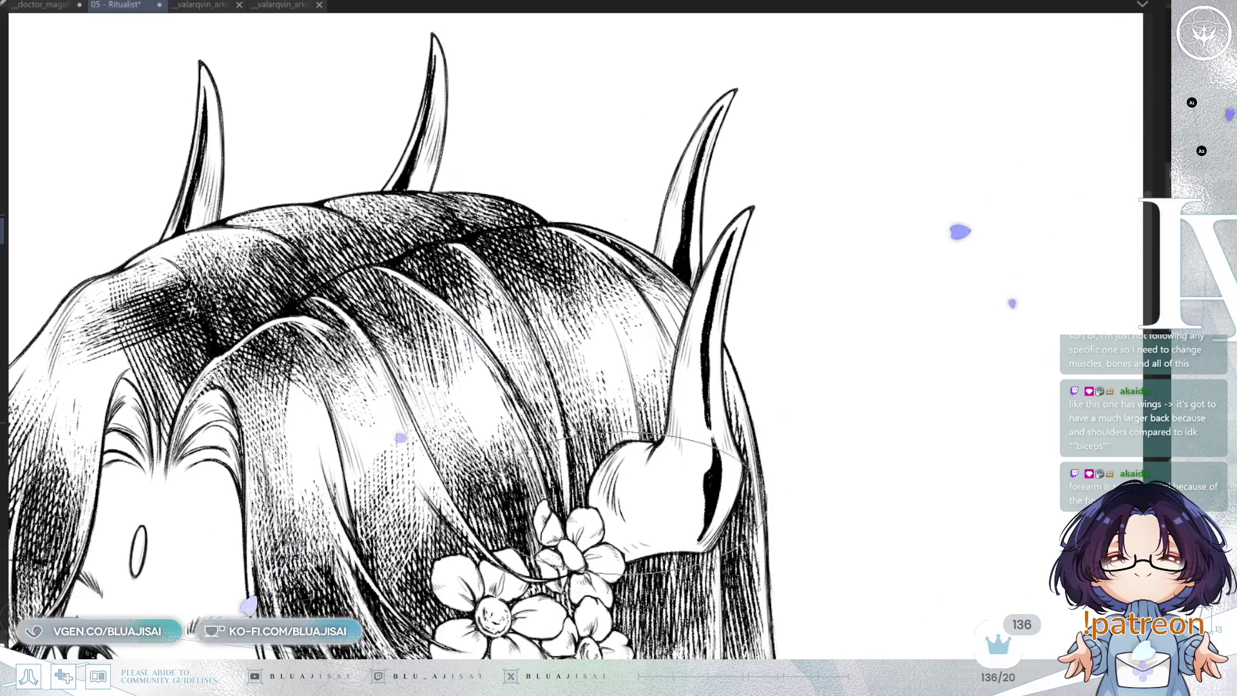
{"action": "left_click_drag", "start_coordinate": [658, 542], "coordinate": [687, 539]}
{"action": "mouse_move", "coordinate": [732, 490]}
{"action": "left_mouse_down"}
{"action": "mouse_move", "coordinate": [664, 387]}
{"action": "mouse_move", "coordinate": [813, 326]}
{"action": "left_mouse_up"}
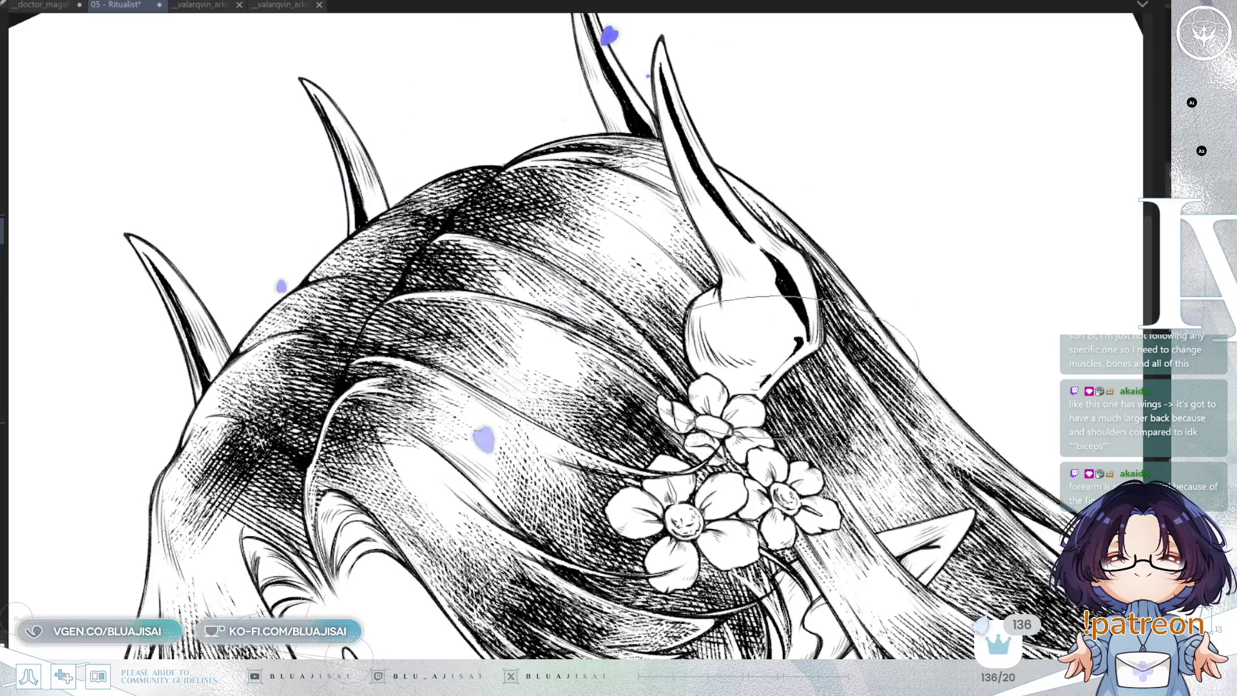
{"action": "left_click_drag", "start_coordinate": [796, 347], "coordinate": [747, 385]}
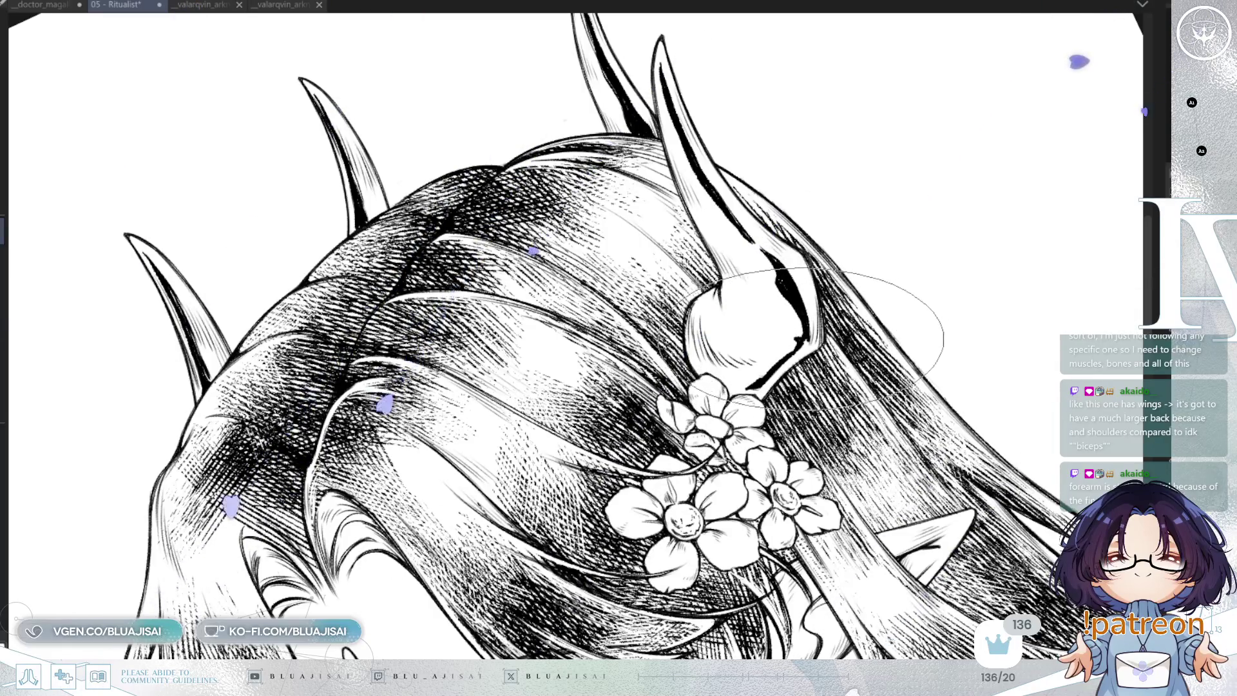
- Level, zoom, mirror and rotate the view to check the horn, then frame the eyes and earrings
{"action": "key", "text": "minus"}
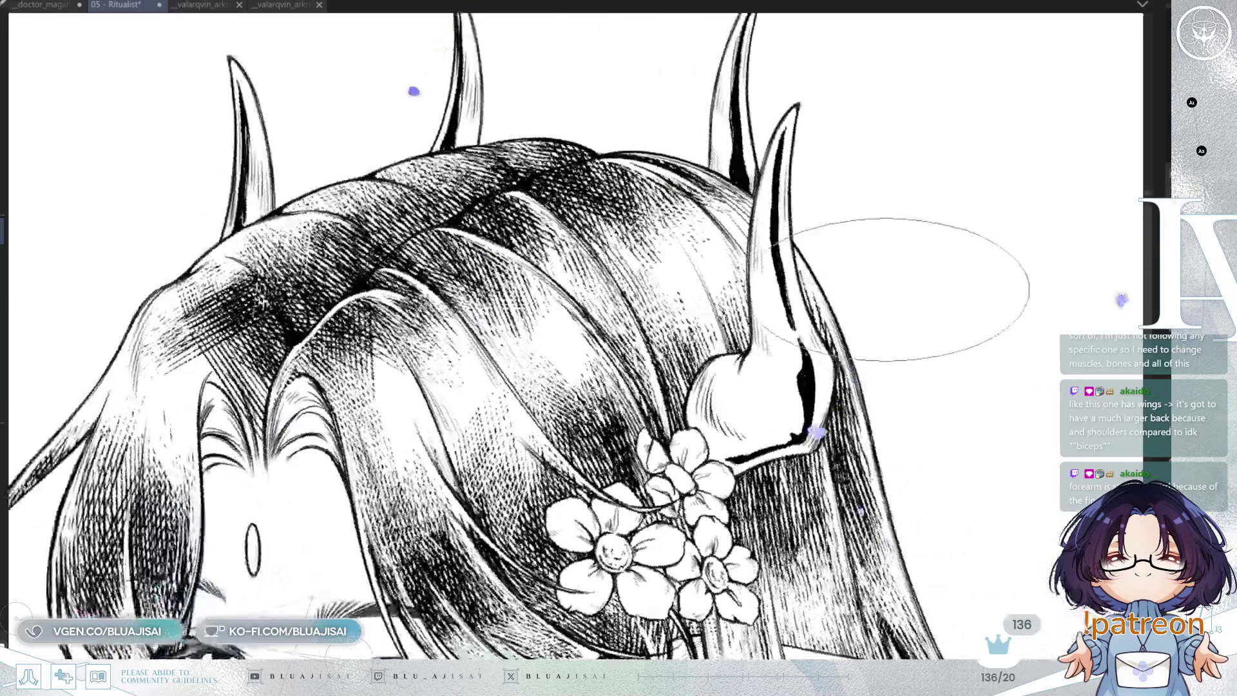
{"action": "key", "text": "minus"}
{"action": "key", "text": "ctrl+plus"}
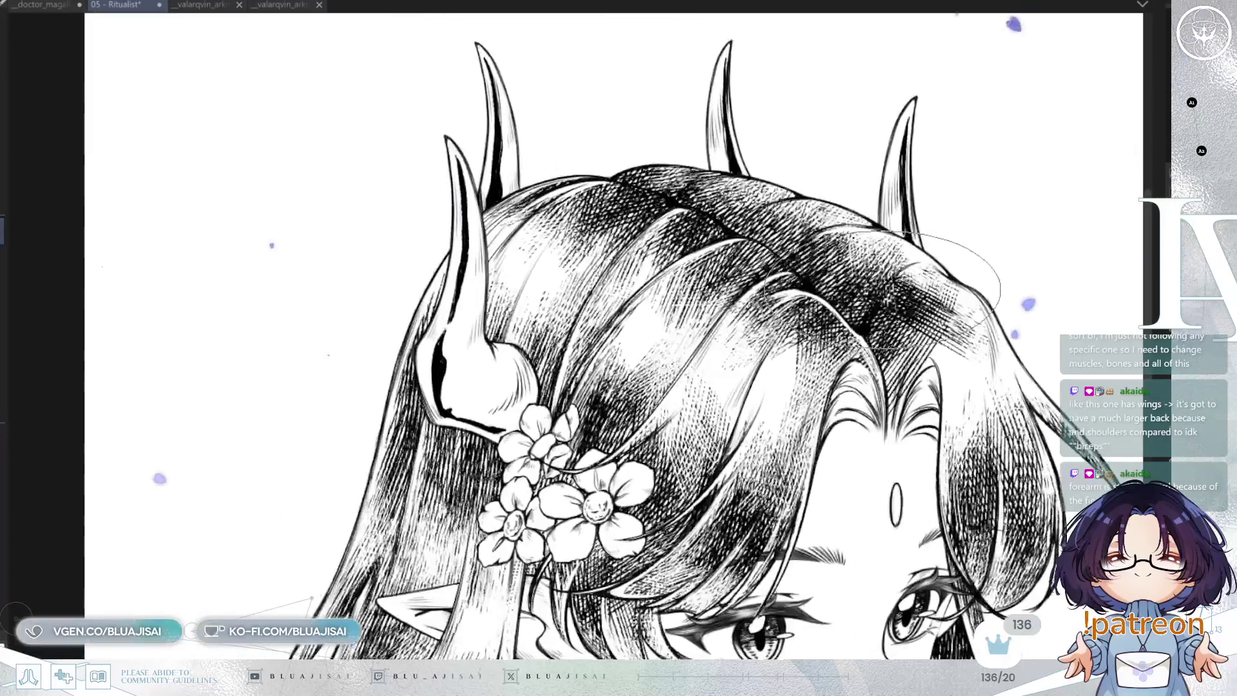
{"action": "scroll", "coordinate": [944, 277], "scroll_direction": "up", "scroll_amount": 3}
{"action": "key", "text": "h"}
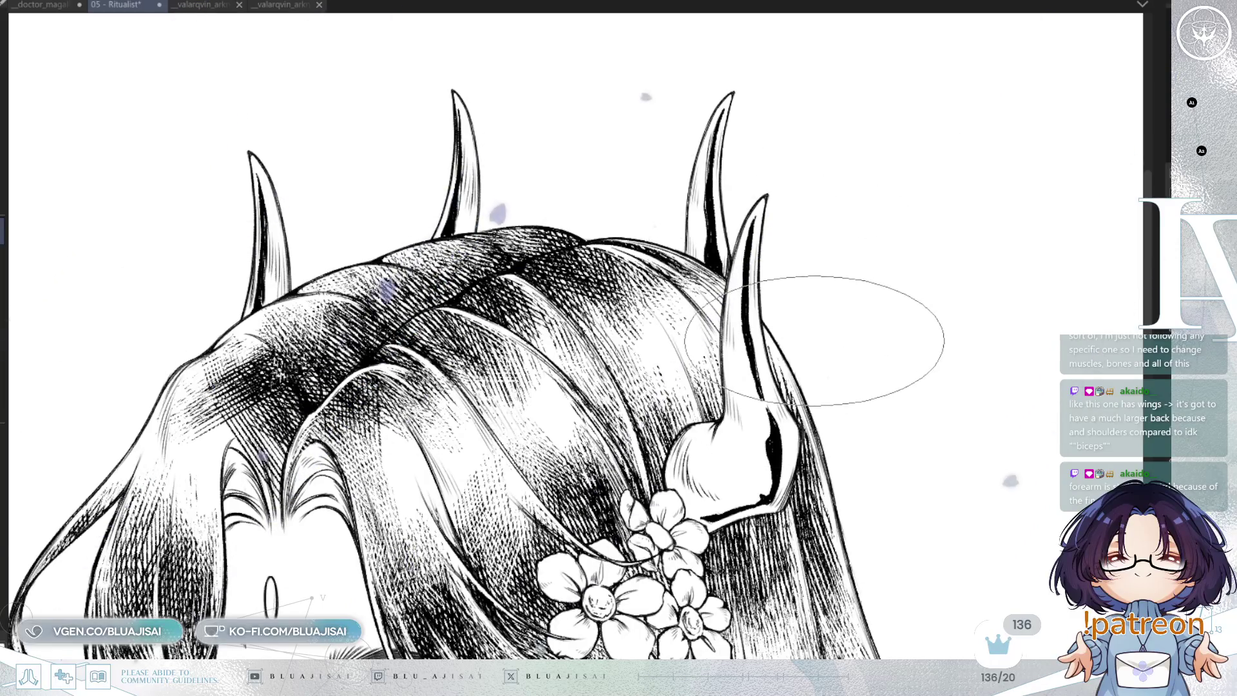
{"action": "left_click_drag", "start_coordinate": [815, 342], "coordinate": [801, 249]}
{"action": "left_click_drag", "start_coordinate": [1075, 196], "coordinate": [776, 248]}
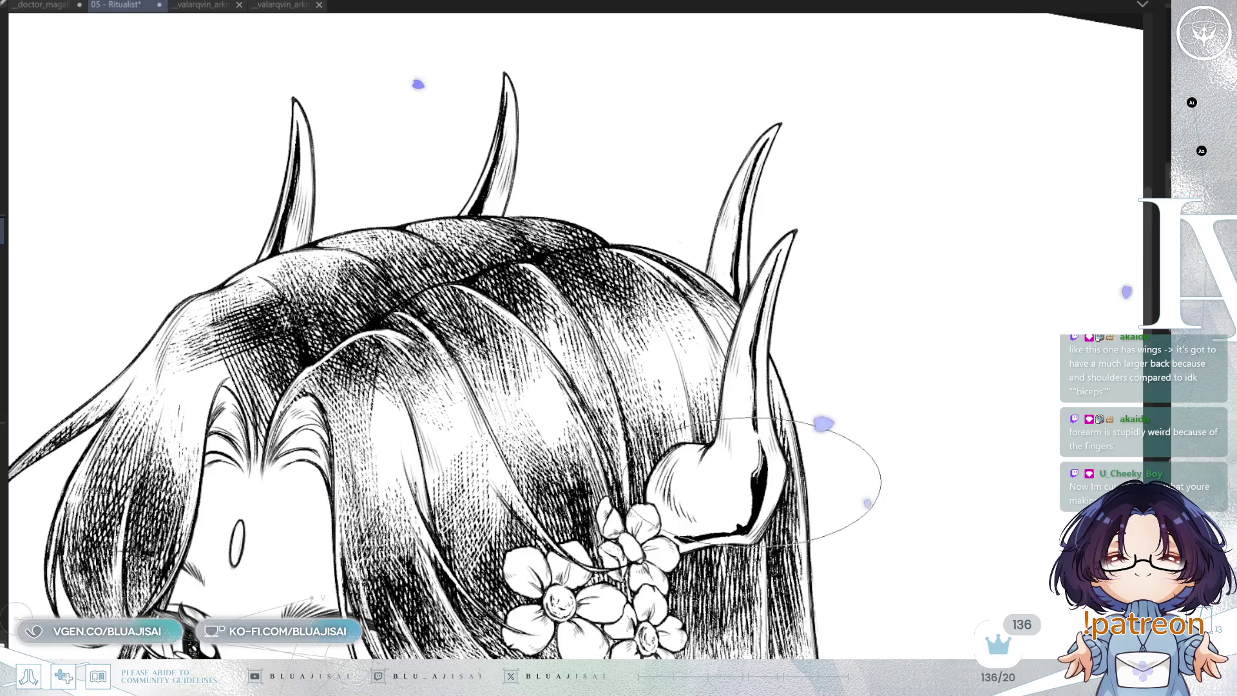
{"action": "left_click_drag", "start_coordinate": [519, 84], "coordinate": [655, 193]}
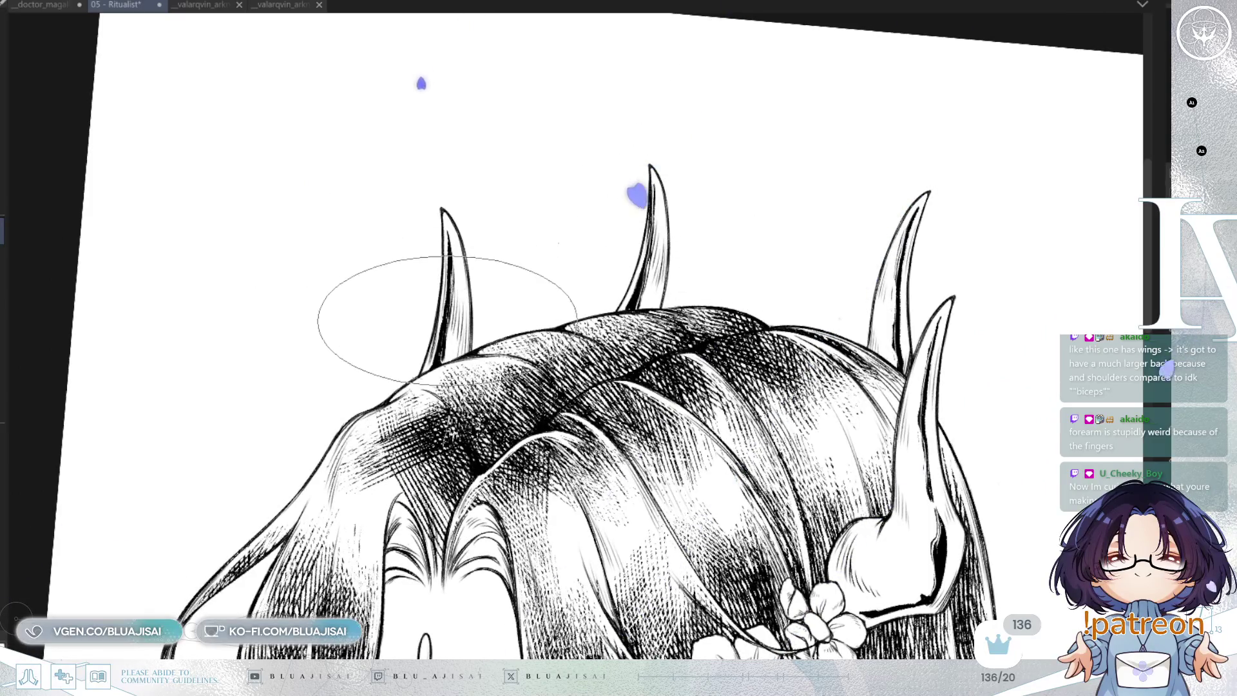
{"action": "left_click_drag", "start_coordinate": [432, 354], "coordinate": [371, 204]}
{"action": "left_click_drag", "start_coordinate": [947, 546], "coordinate": [947, 298]}
{"action": "scroll", "coordinate": [670, 309], "scroll_direction": "up", "scroll_amount": 2}
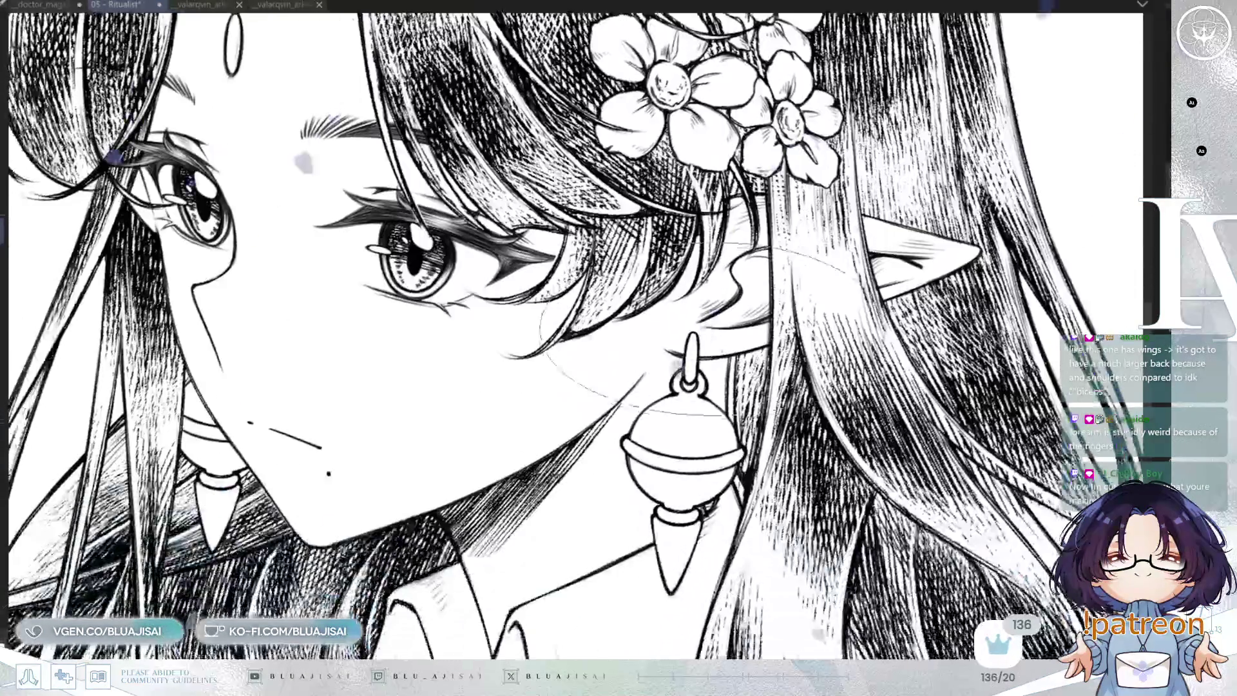
- Shrink the brush and ink the curved slit across the bell earring
{"action": "key", "text": "bracketleft"}
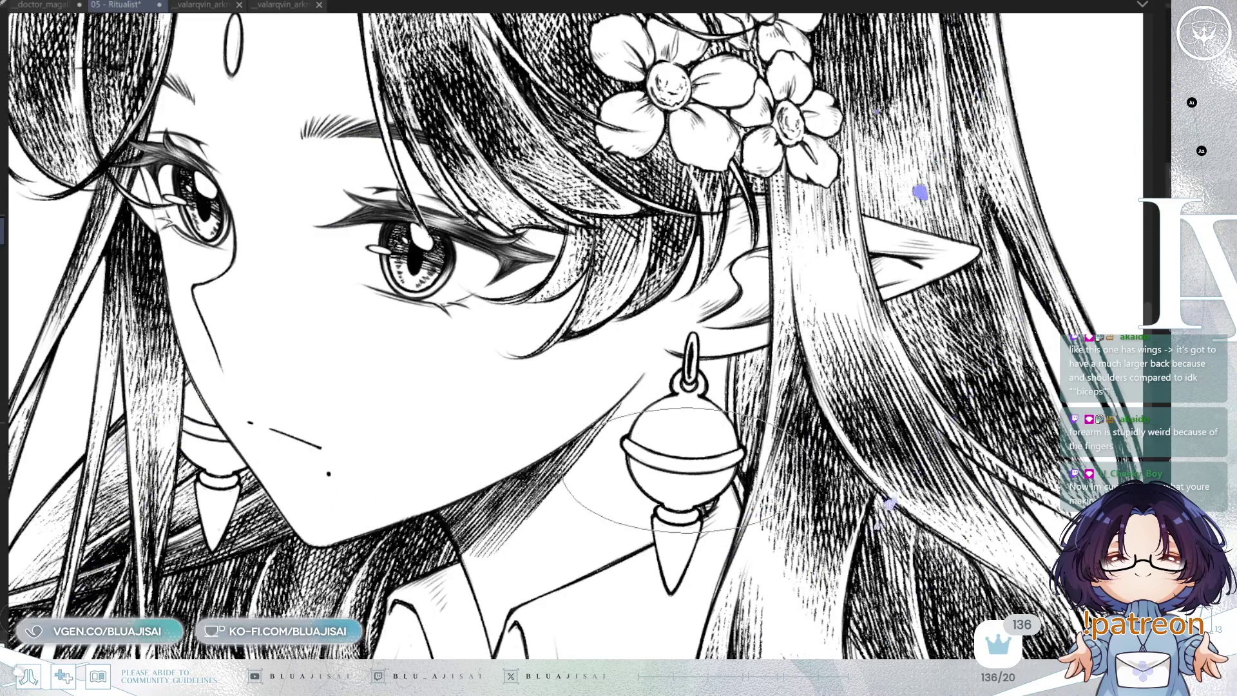
{"action": "left_click_drag", "start_coordinate": [684, 445], "coordinate": [644, 392]}
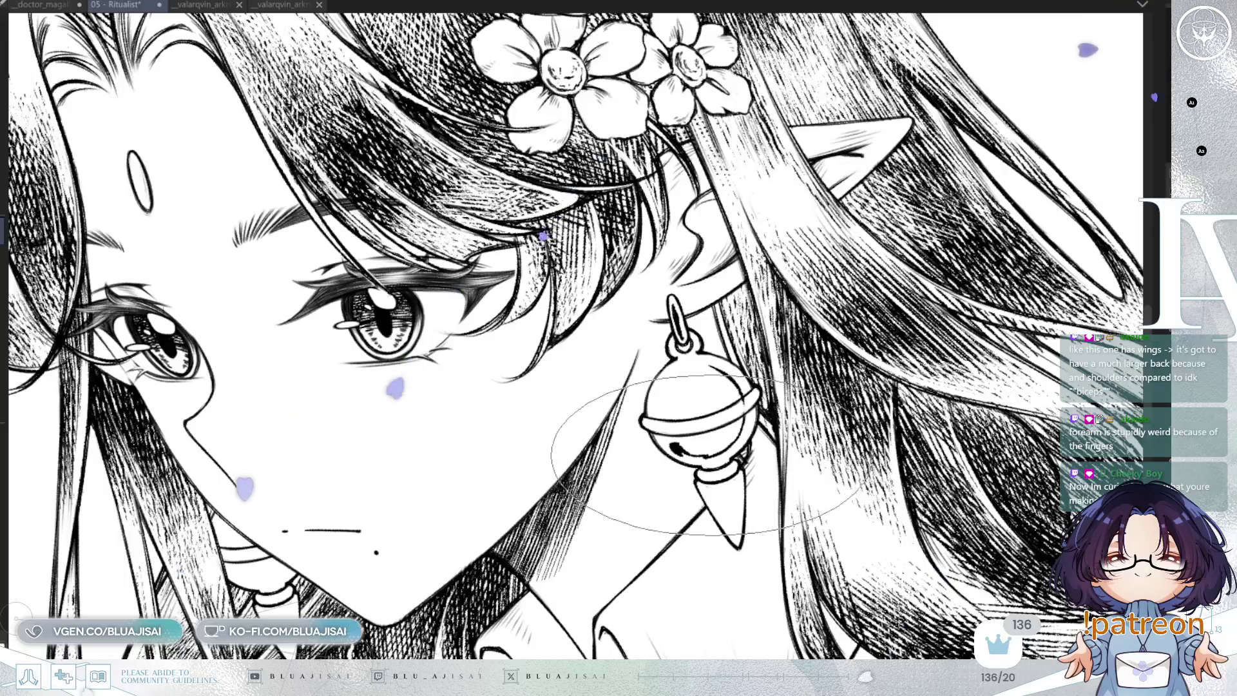
{"action": "left_click_drag", "start_coordinate": [669, 443], "coordinate": [738, 455]}
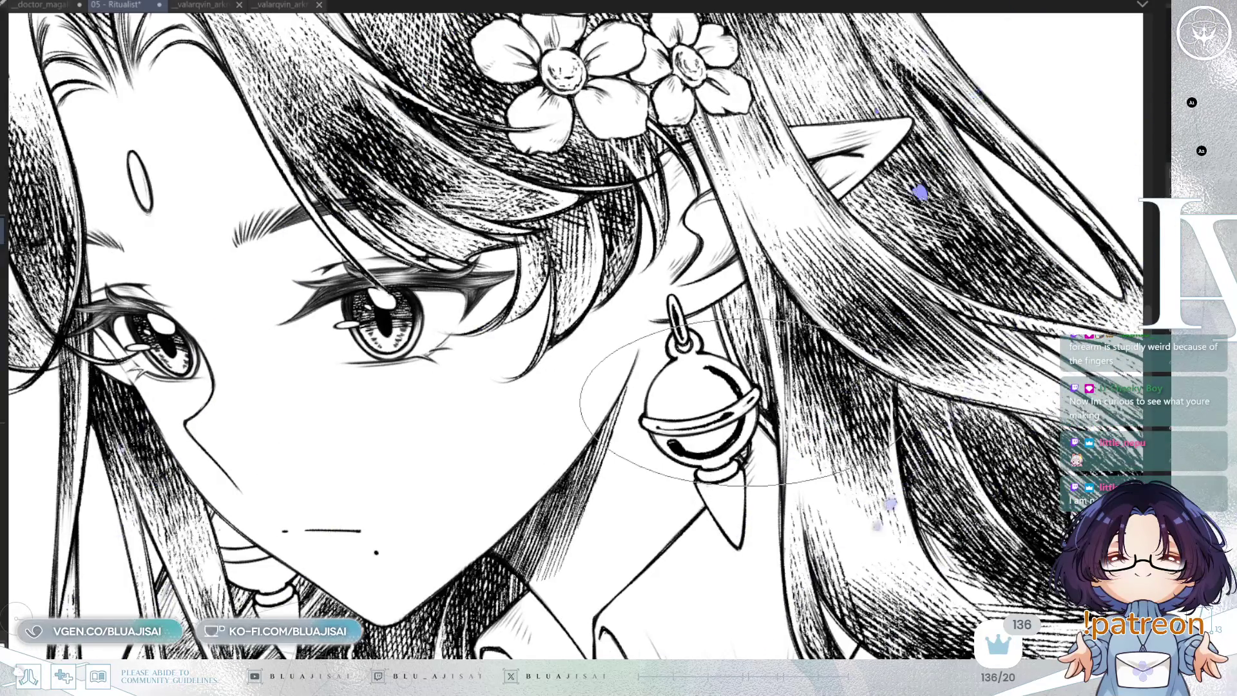
- Reframe the view around the earring, enlarge the brush and pan to the face and mouth
{"action": "left_click_drag", "start_coordinate": [735, 430], "coordinate": [677, 449]}
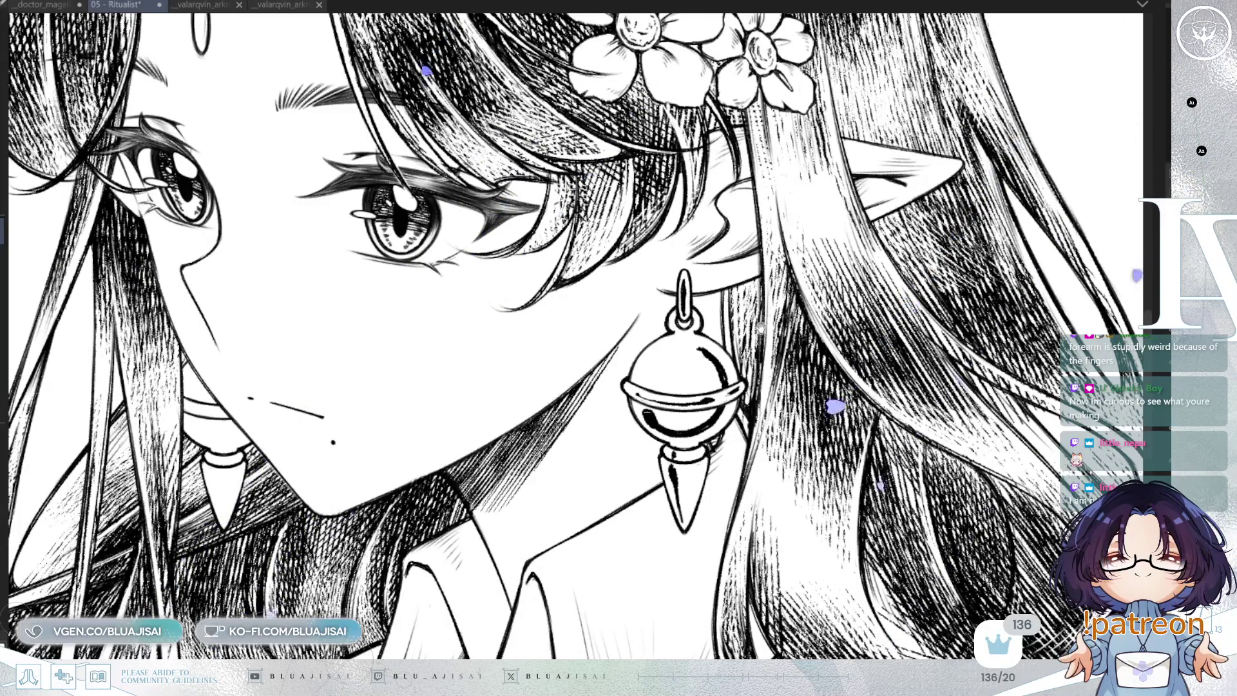
{"action": "scroll", "coordinate": [664, 409], "scroll_direction": "up", "scroll_amount": 1}
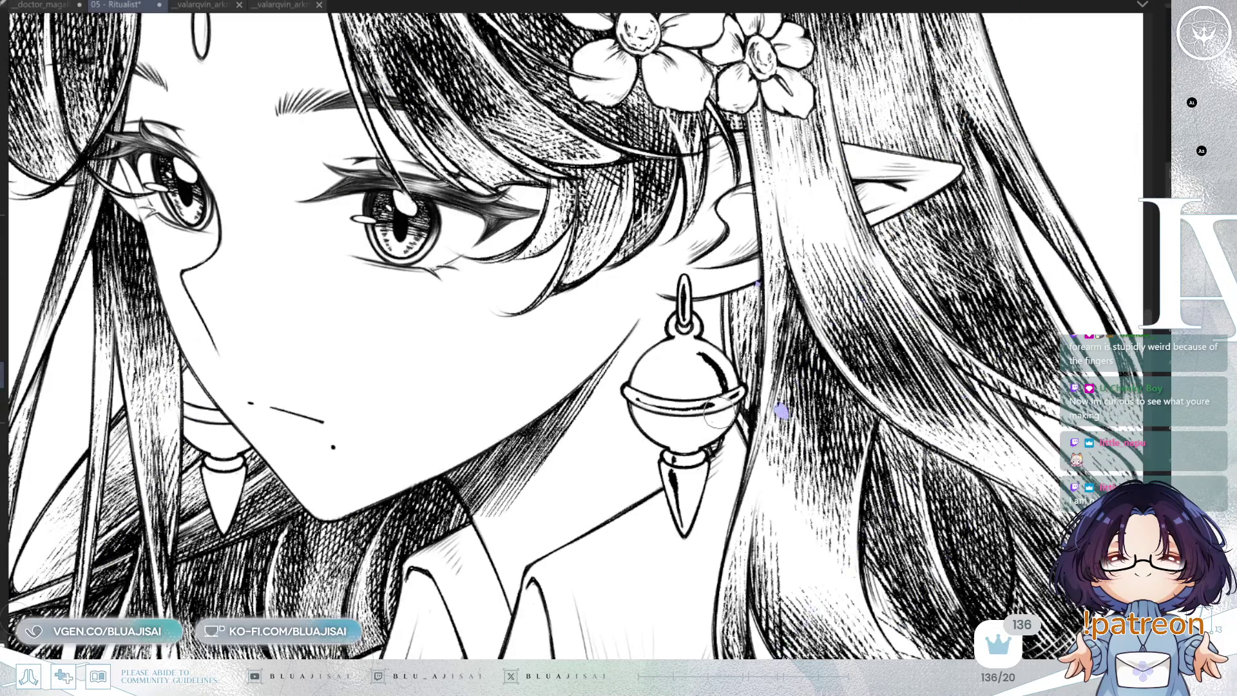
{"action": "key", "text": "e"}
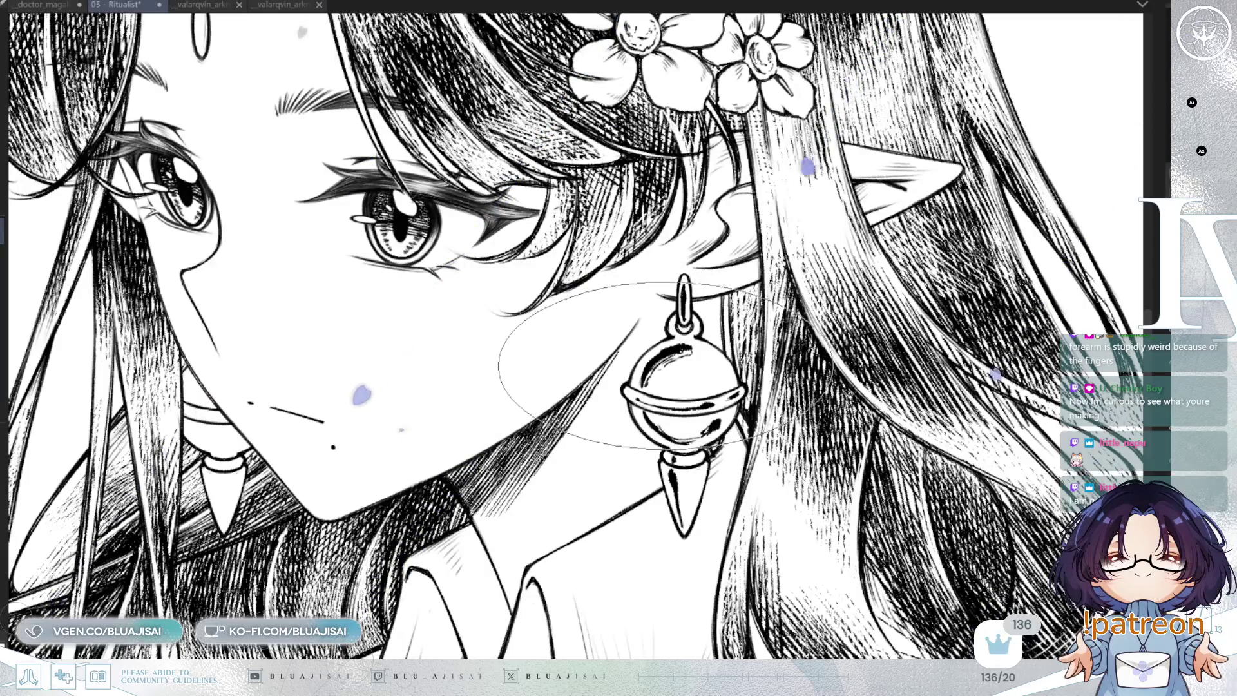
{"action": "left_click_drag", "start_coordinate": [689, 303], "coordinate": [721, 296]}
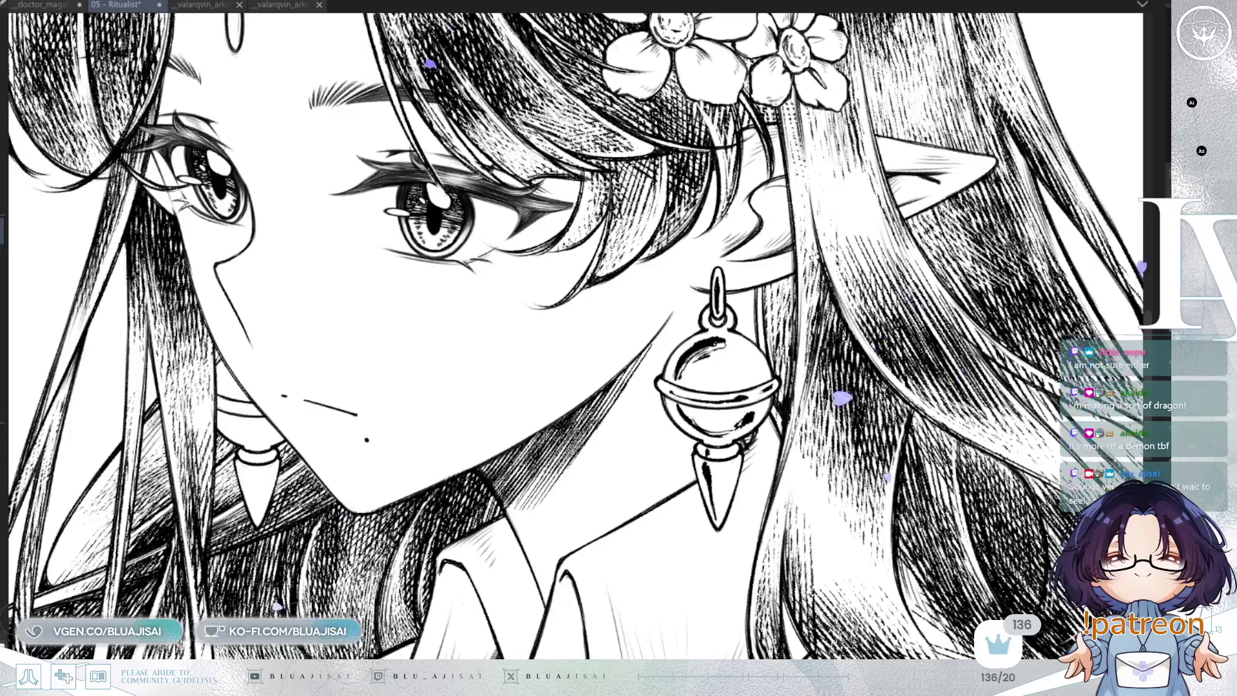
{"action": "left_click_drag", "start_coordinate": [194, 467], "coordinate": [413, 399]}
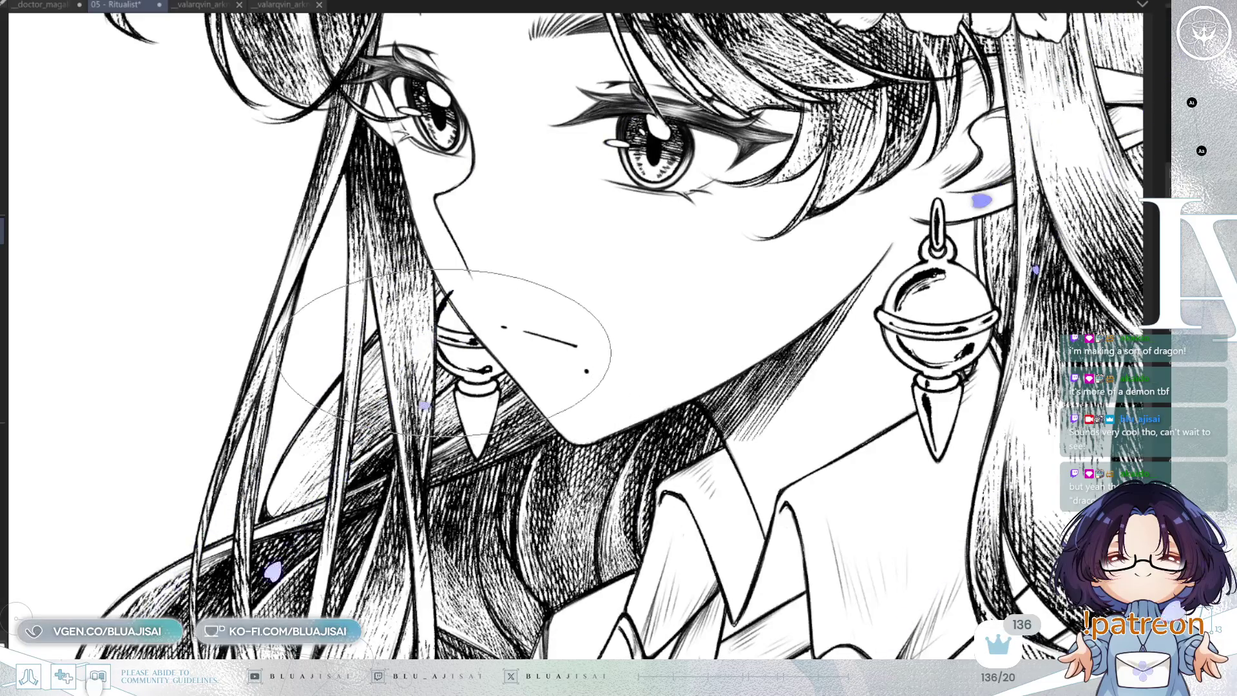
{"action": "key", "text": "p"}
{"action": "key", "text": "e"}
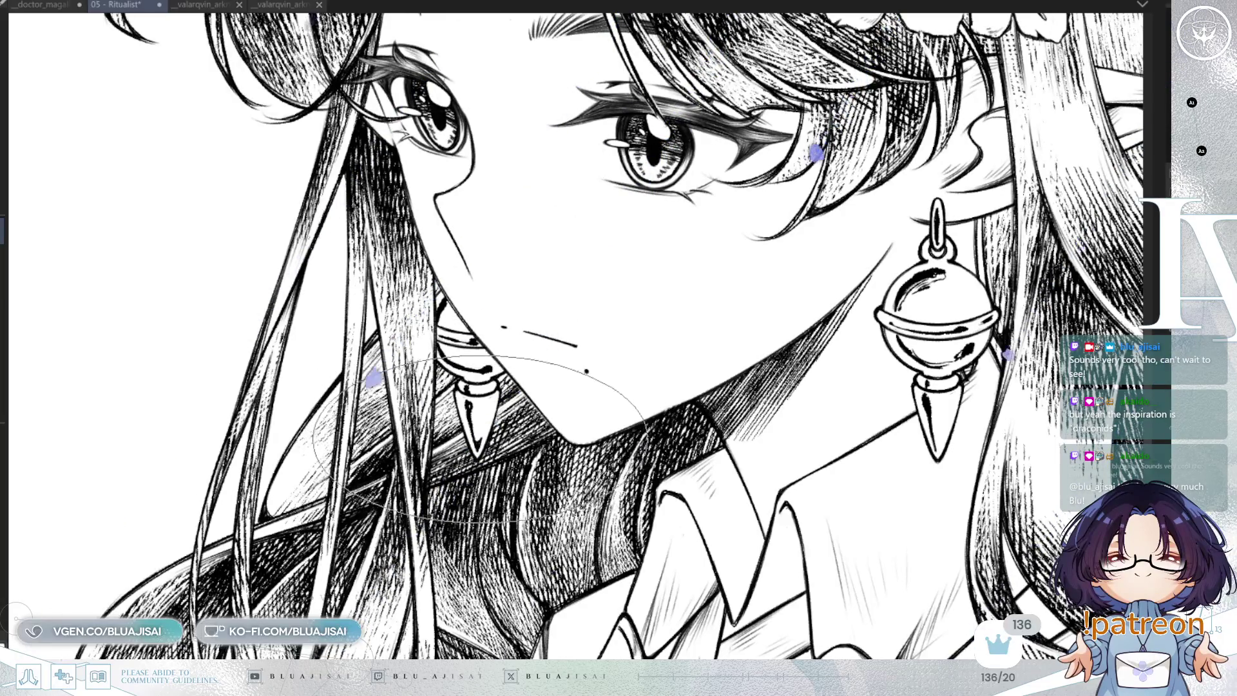
{"action": "left_click_drag", "start_coordinate": [937, 384], "coordinate": [788, 346]}
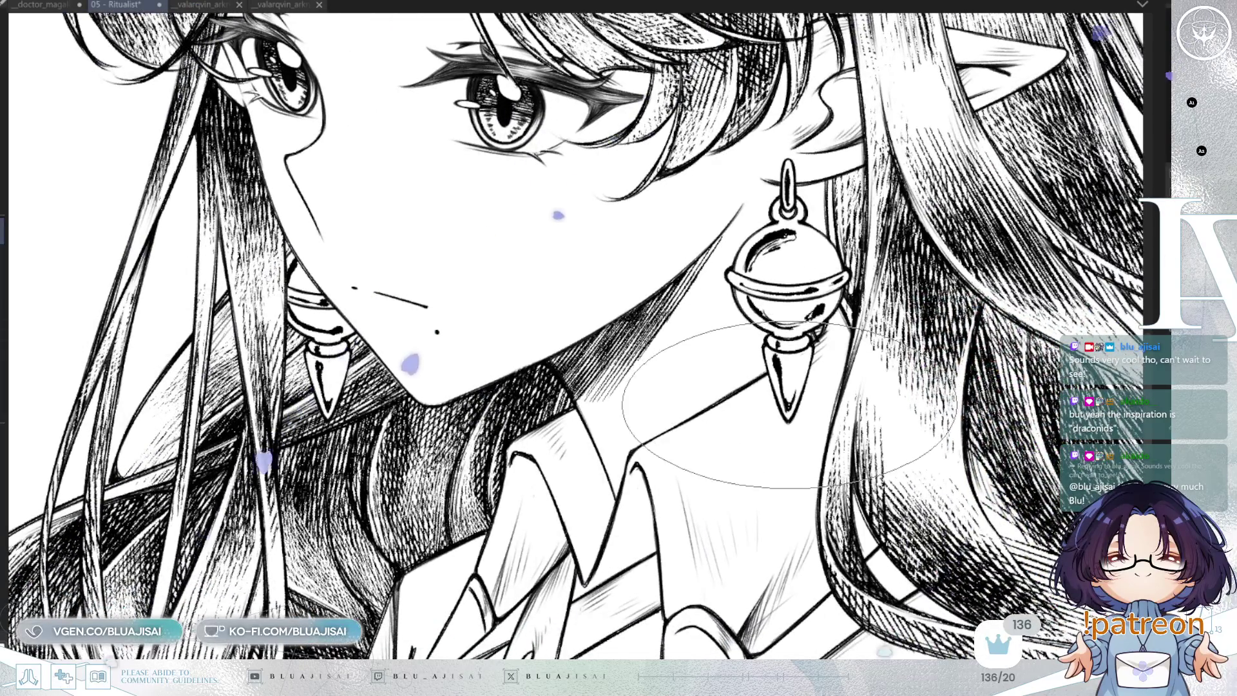
{"action": "scroll", "coordinate": [729, 361], "scroll_direction": "down", "scroll_amount": 4}
{"action": "left_click_drag", "start_coordinate": [667, 311], "coordinate": [664, 322]}
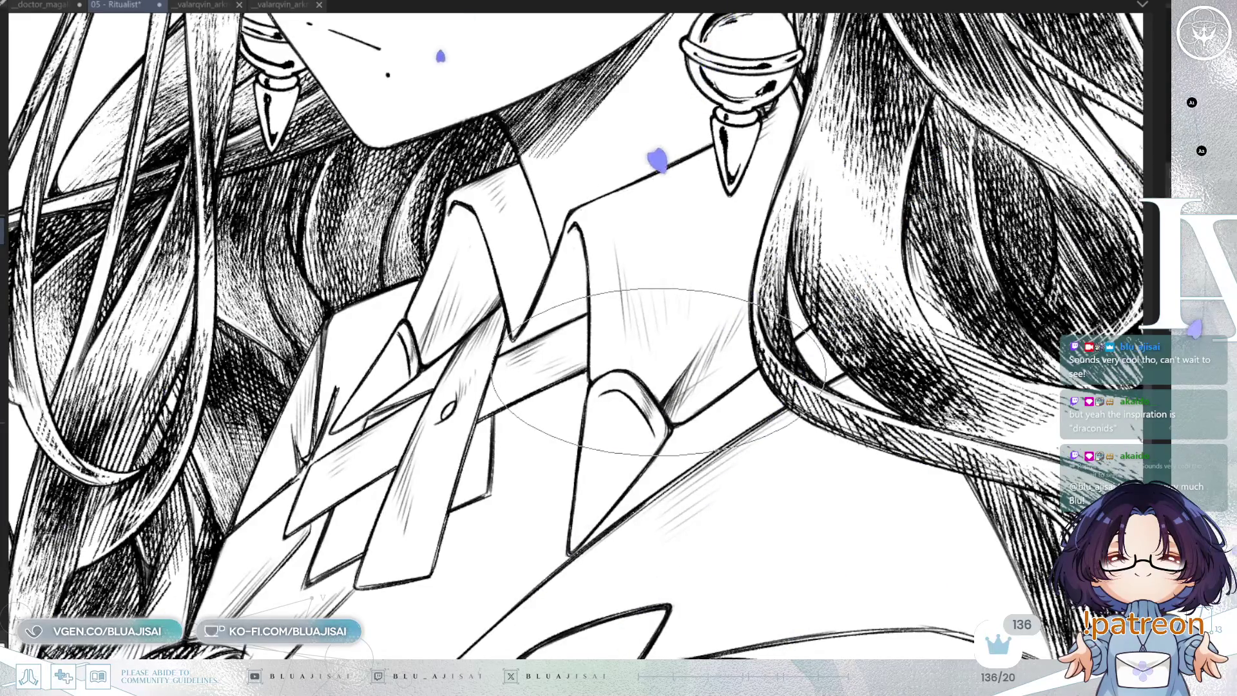
- Center the collar tie and fill the collar point tip with solid black
{"action": "left_click_drag", "start_coordinate": [725, 387], "coordinate": [836, 306]}
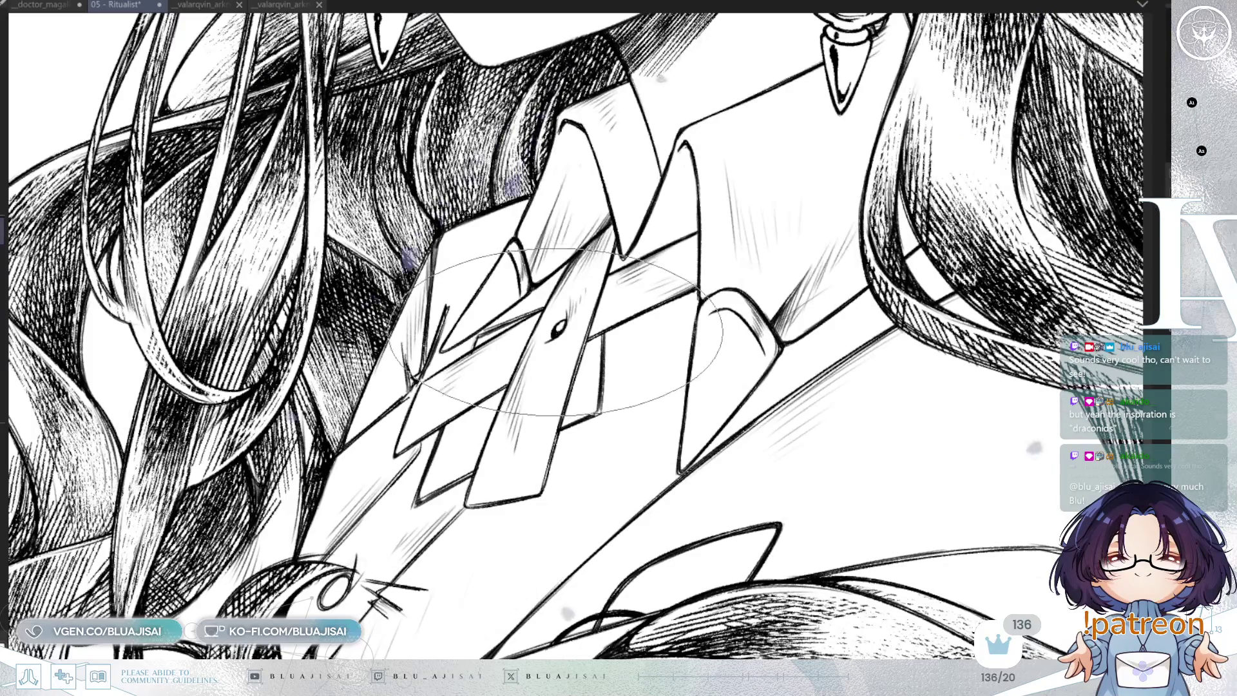
{"action": "mouse_move", "coordinate": [635, 325]}
{"action": "left_mouse_down"}
{"action": "mouse_move", "coordinate": [702, 284]}
{"action": "mouse_move", "coordinate": [670, 358]}
{"action": "mouse_move", "coordinate": [570, 319]}
{"action": "left_mouse_up"}
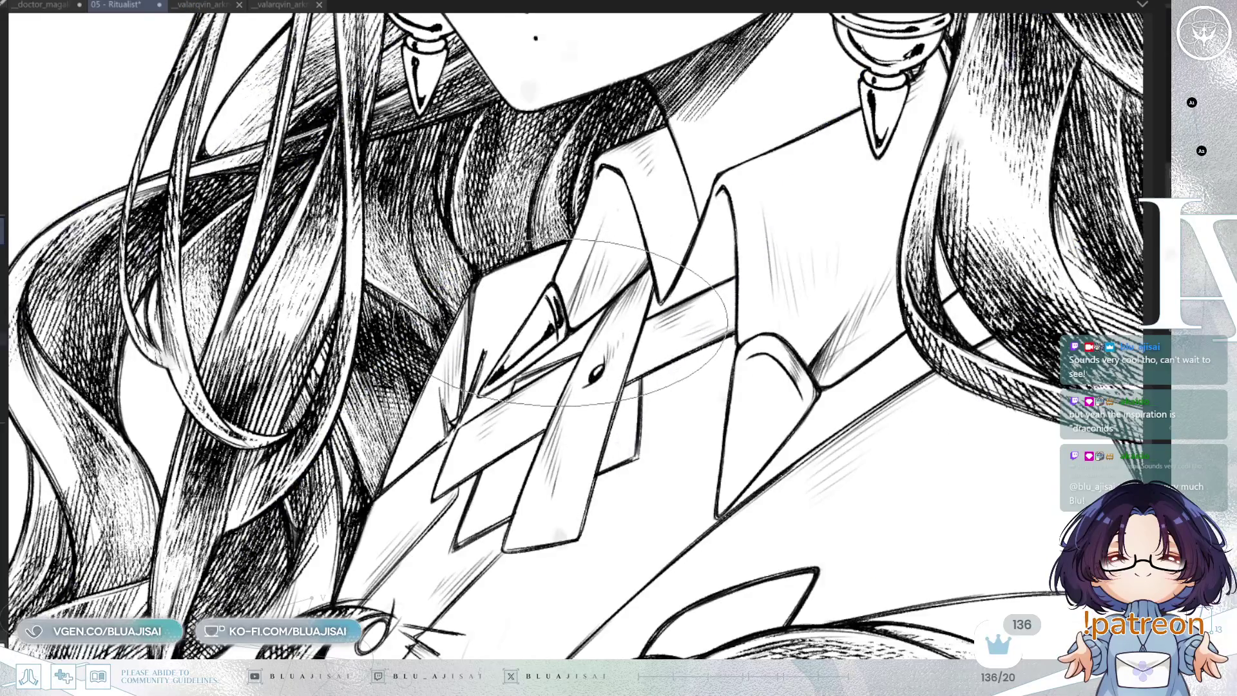
{"action": "scroll", "coordinate": [577, 319], "scroll_direction": "down", "scroll_amount": 3}
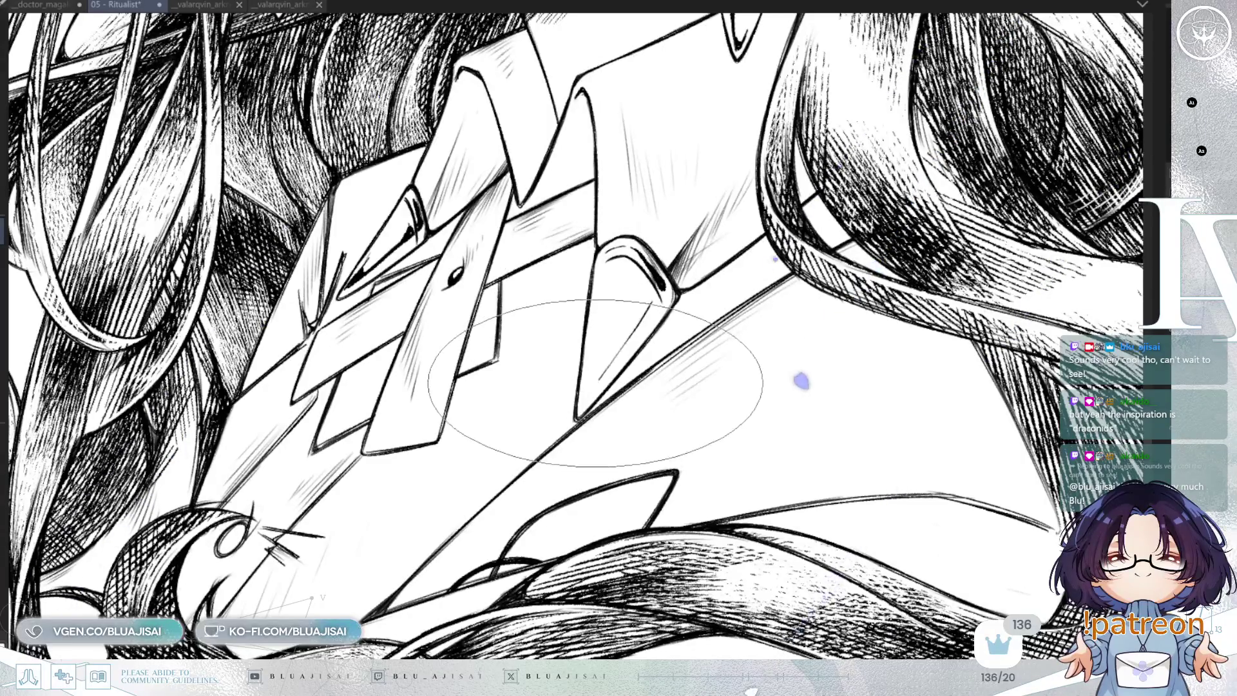
{"action": "left_click", "coordinate": [587, 389]}
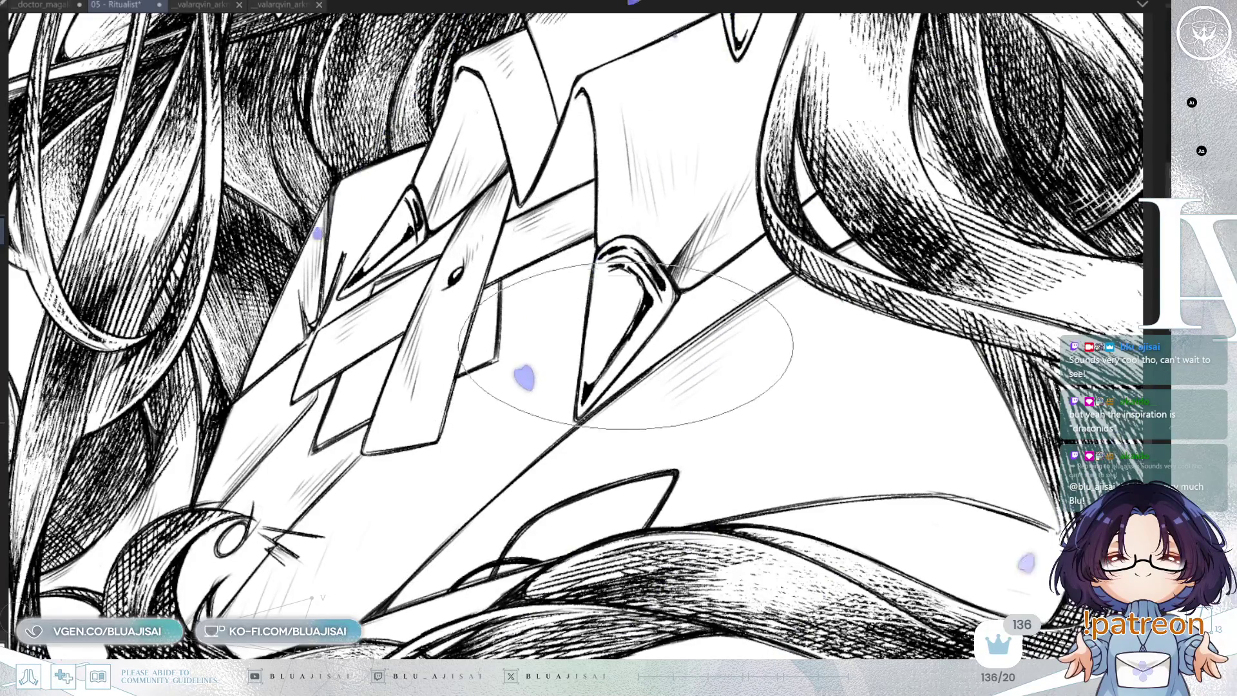
- Zoom out to check the whole bust, straighten the view tilt and save the illustration
{"action": "key", "text": "ctrl+minus"}
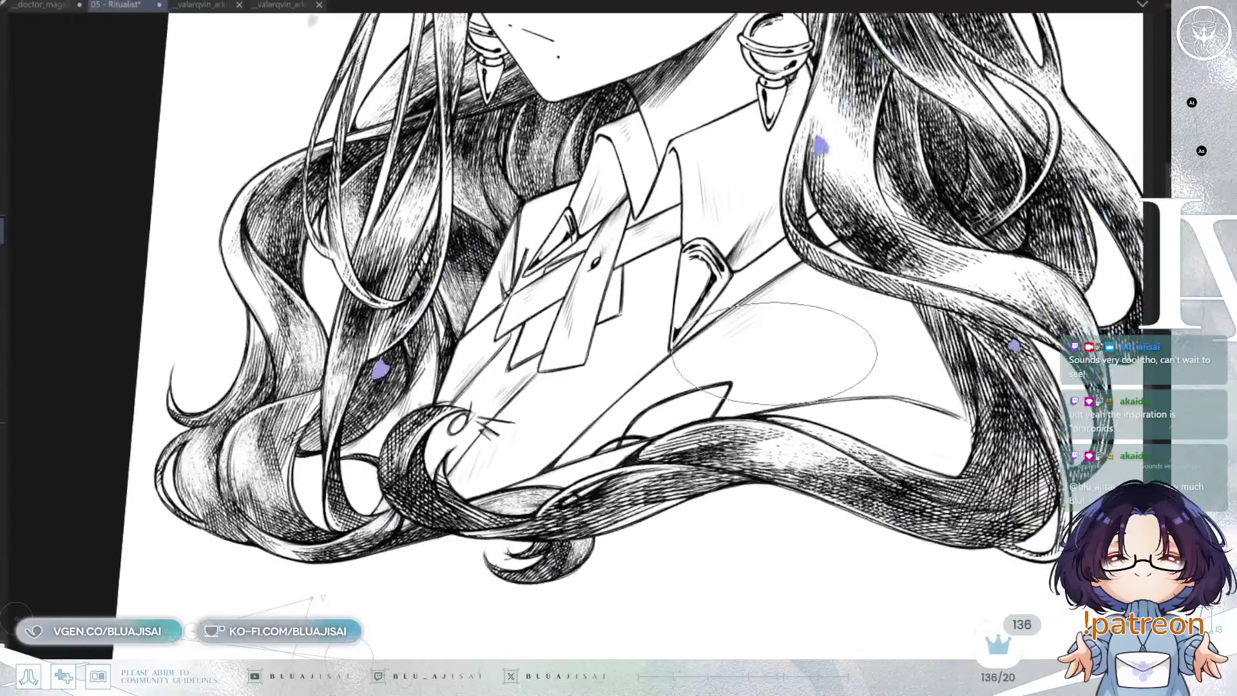
{"action": "key", "text": "ctrl+plus"}
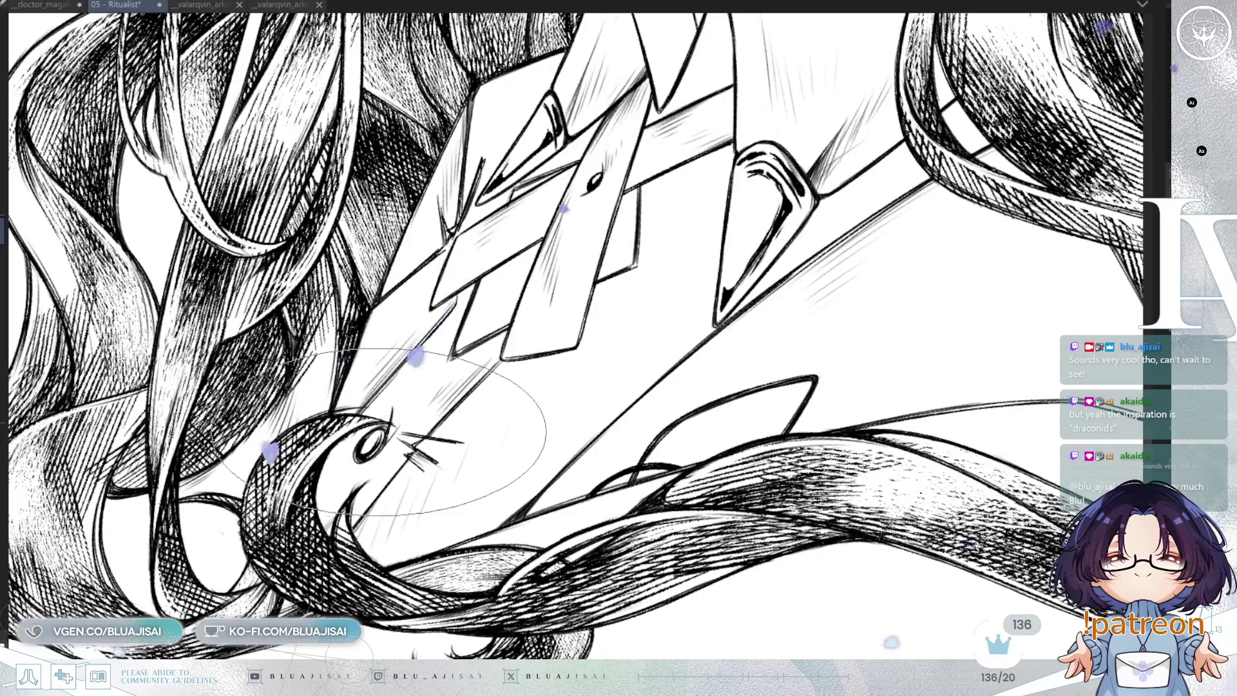
{"action": "key", "text": "ctrl+minus"}
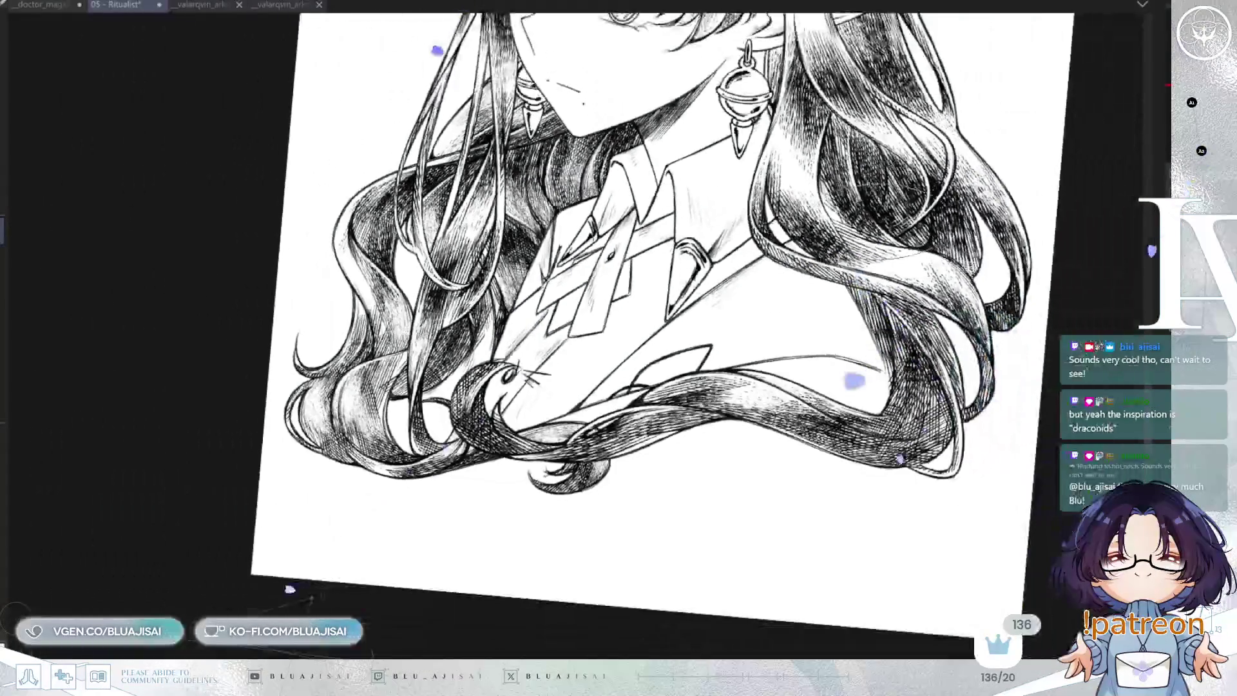
{"action": "scroll", "coordinate": [644, 335], "scroll_direction": "up", "scroll_amount": 5}
{"action": "key", "text": "ctrl+plus"}
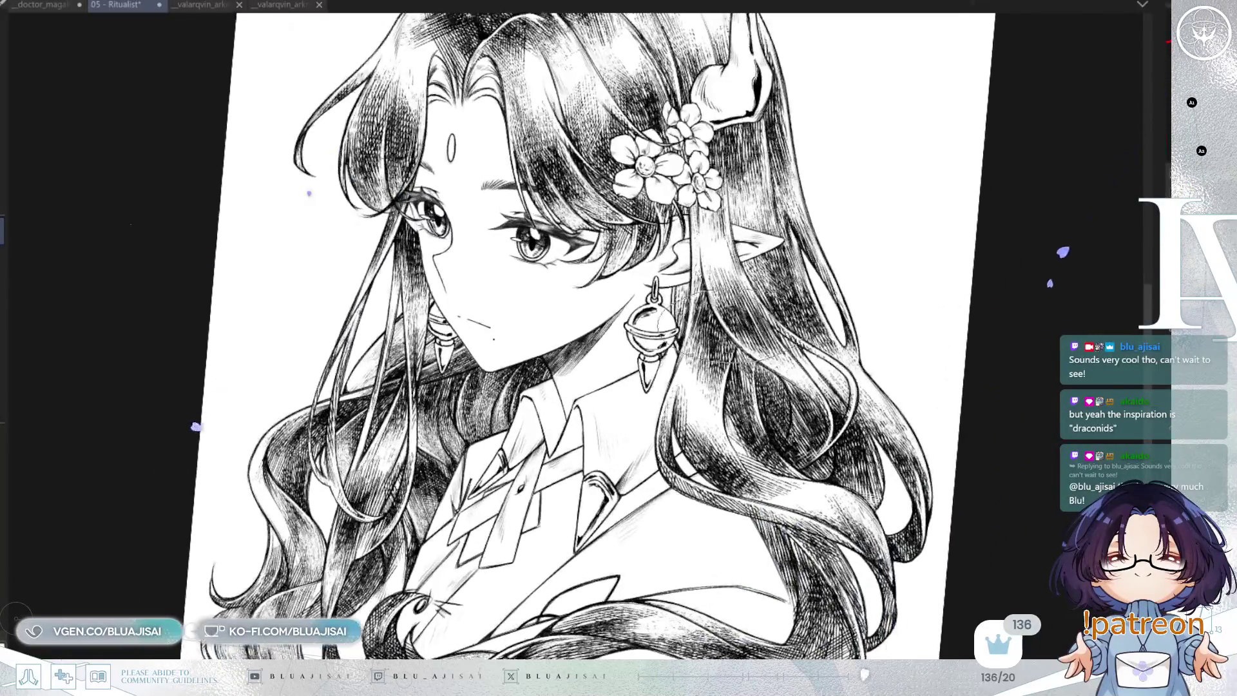
{"action": "key", "text": "5"}
{"action": "scroll", "coordinate": [561, 336], "scroll_direction": "up", "scroll_amount": 2}
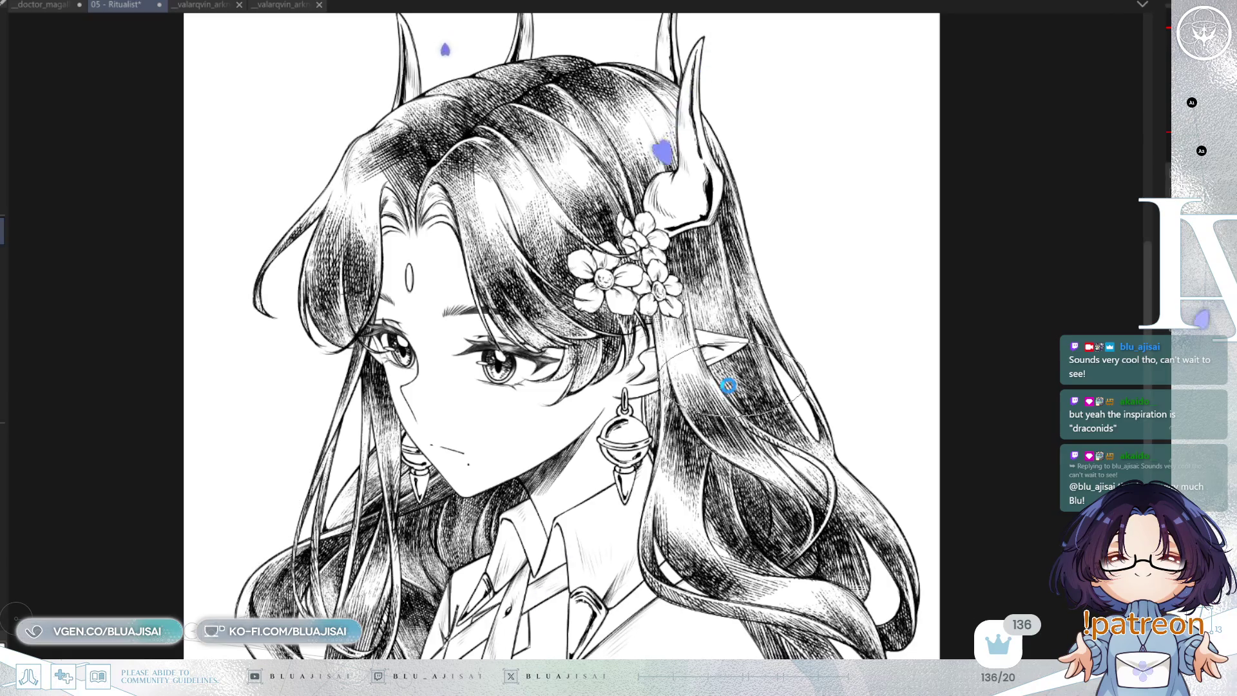
{"action": "key", "text": "ctrl+s"}
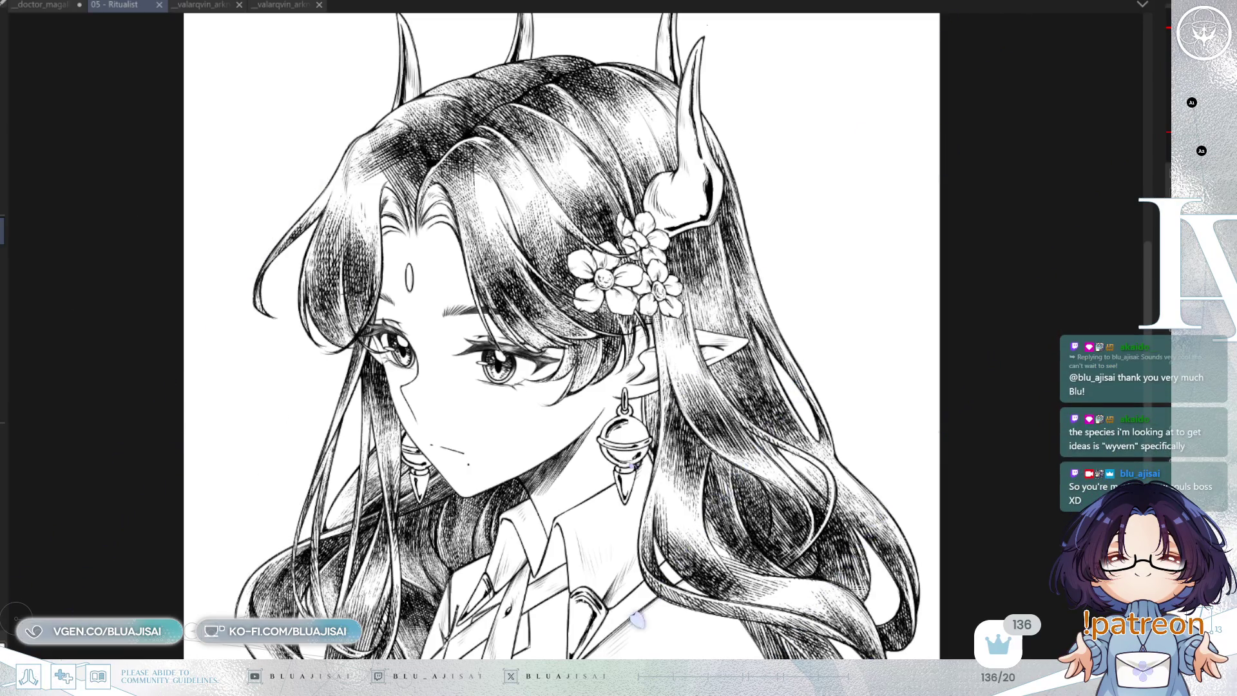
{"action": "left_click_drag", "start_coordinate": [833, 96], "coordinate": [908, 71]}
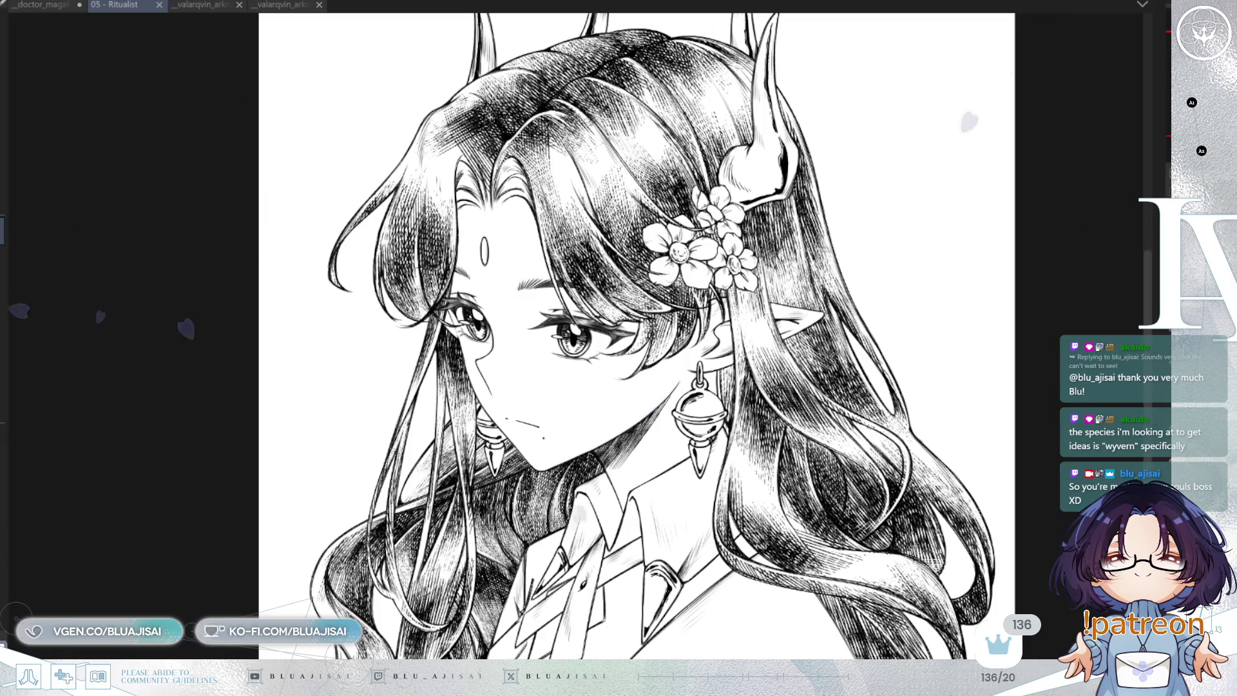
- Sketch guide lines and rough outline curves around the flower cluster and horn base
{"action": "scroll", "coordinate": [580, 335], "scroll_direction": "up", "scroll_amount": 5}
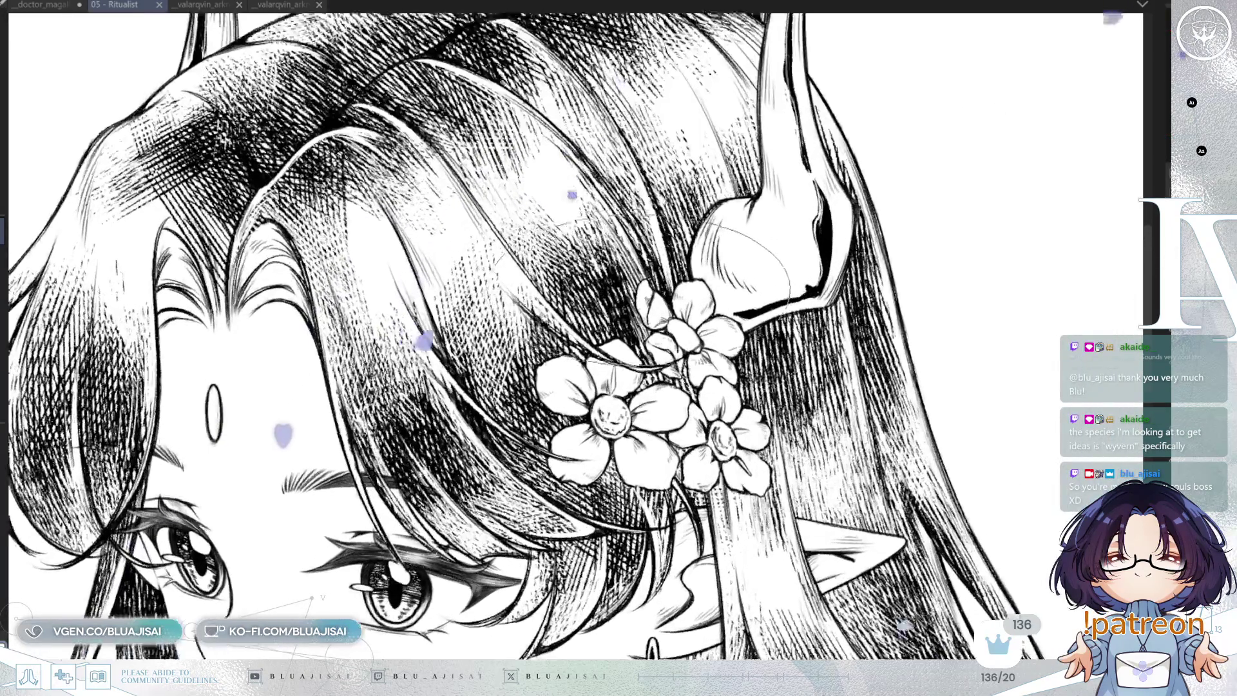
{"action": "left_click_drag", "start_coordinate": [538, 368], "coordinate": [709, 361]}
{"action": "mouse_move", "coordinate": [683, 290]}
{"action": "left_mouse_down"}
{"action": "mouse_move", "coordinate": [780, 245]}
{"action": "mouse_move", "coordinate": [709, 361]}
{"action": "mouse_move", "coordinate": [793, 174]}
{"action": "mouse_move", "coordinate": [703, 303]}
{"action": "left_mouse_up"}
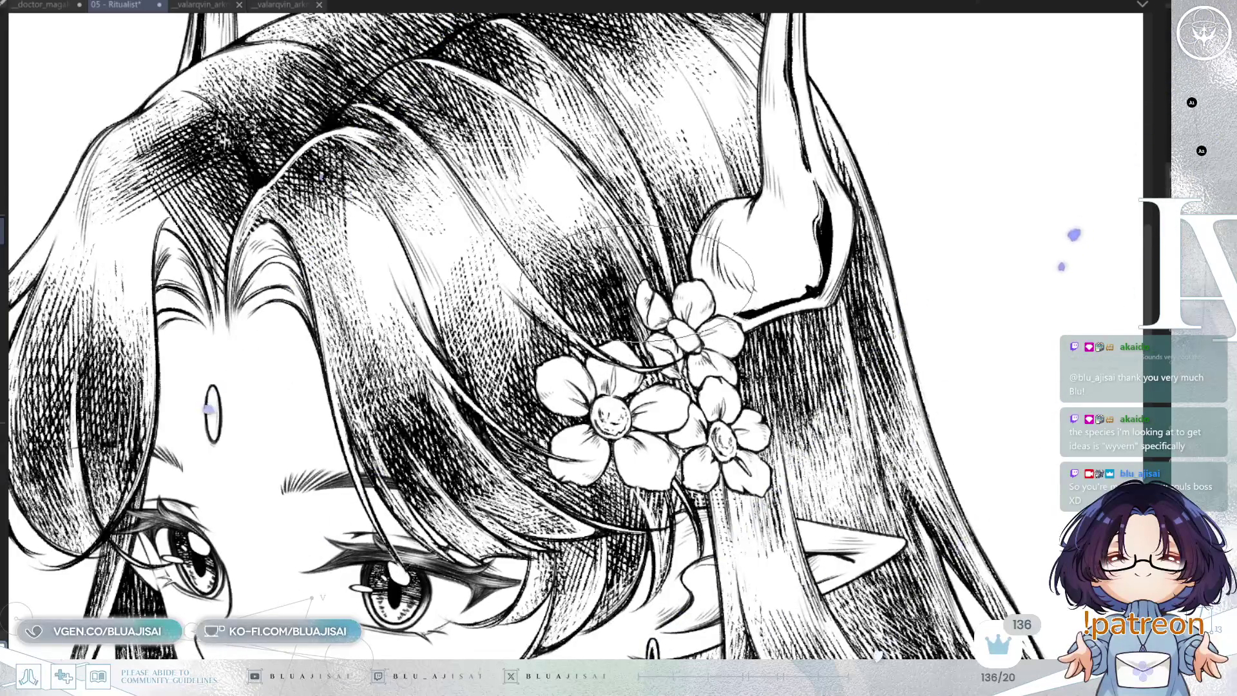
{"action": "scroll", "coordinate": [642, 306], "scroll_direction": "up", "scroll_amount": 2}
{"action": "left_click_drag", "start_coordinate": [787, 242], "coordinate": [716, 345]}
{"action": "mouse_move", "coordinate": [796, 413]}
{"action": "left_mouse_down"}
{"action": "mouse_move", "coordinate": [751, 458]}
{"action": "mouse_move", "coordinate": [554, 519]}
{"action": "mouse_move", "coordinate": [451, 451]}
{"action": "mouse_move", "coordinate": [386, 387]}
{"action": "mouse_move", "coordinate": [357, 332]}
{"action": "mouse_move", "coordinate": [464, 306]}
{"action": "mouse_move", "coordinate": [567, 444]}
{"action": "mouse_move", "coordinate": [451, 361]}
{"action": "mouse_move", "coordinate": [547, 435]}
{"action": "mouse_move", "coordinate": [818, 283]}
{"action": "left_mouse_up"}
- Flip the canvas horizontally and rotate the view slightly to check the flower sketch
{"action": "key", "text": "h"}
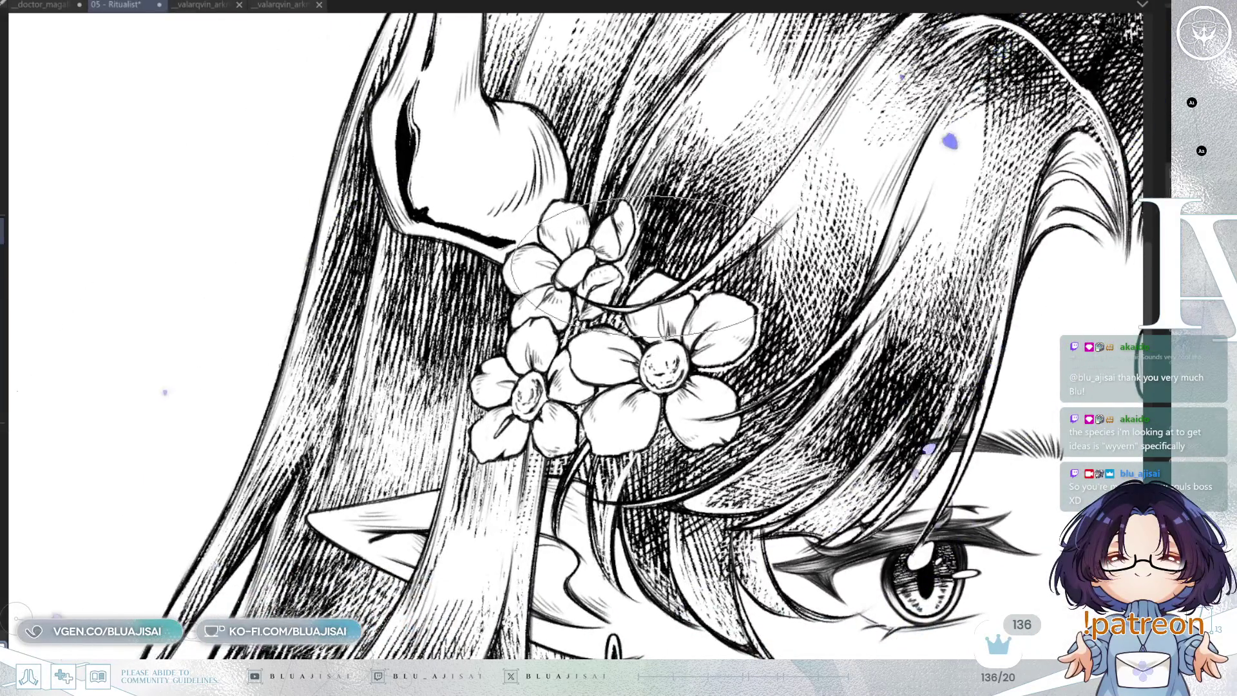
{"action": "left_click_drag", "start_coordinate": [735, 350], "coordinate": [731, 338]}
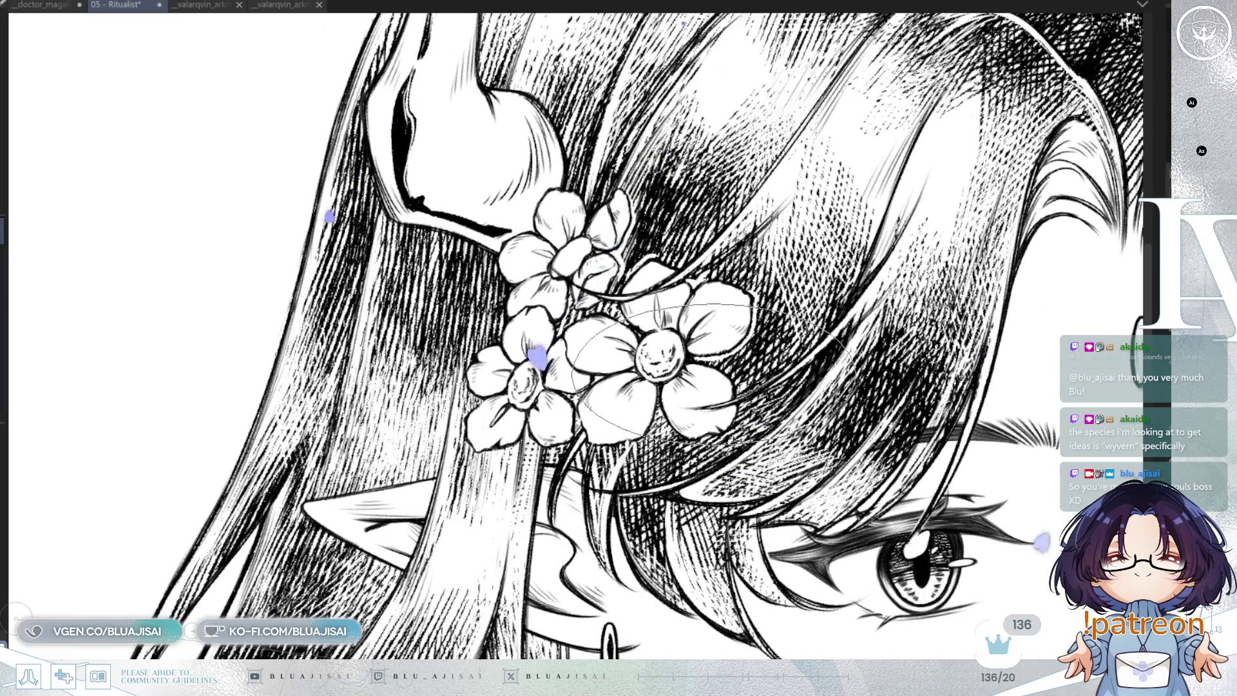
{"action": "key", "text": "-"}
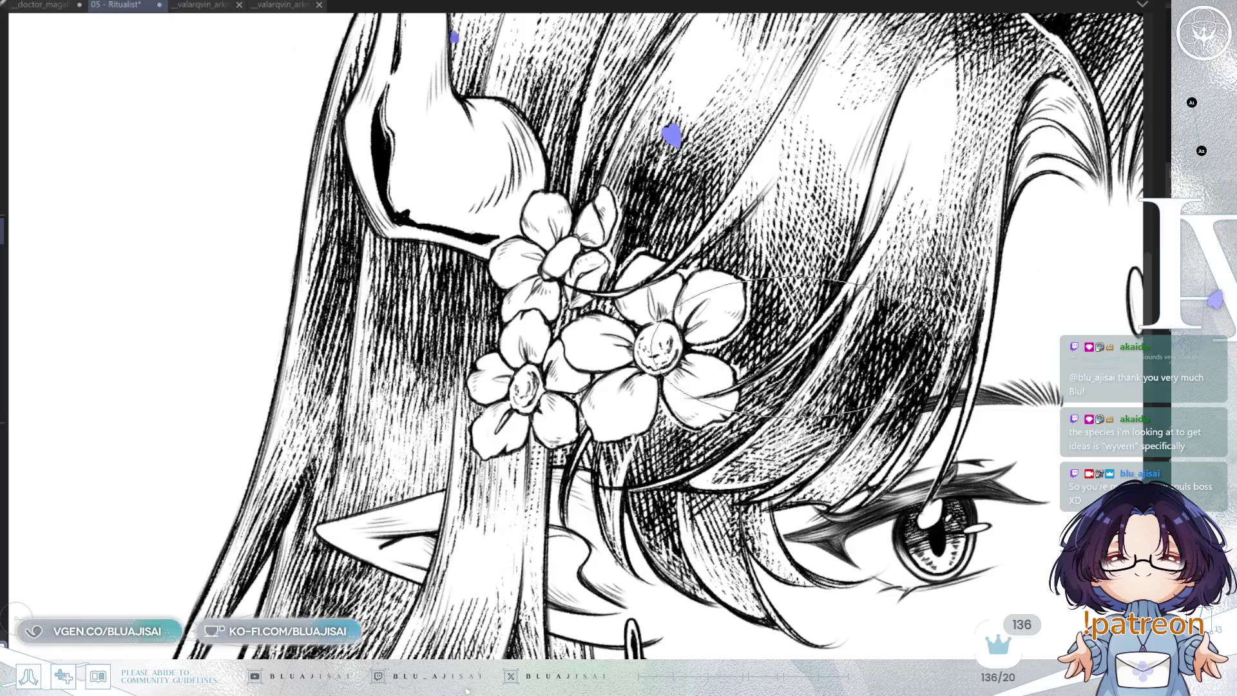
{"action": "scroll", "coordinate": [657, 335], "scroll_direction": "down", "scroll_amount": 2}
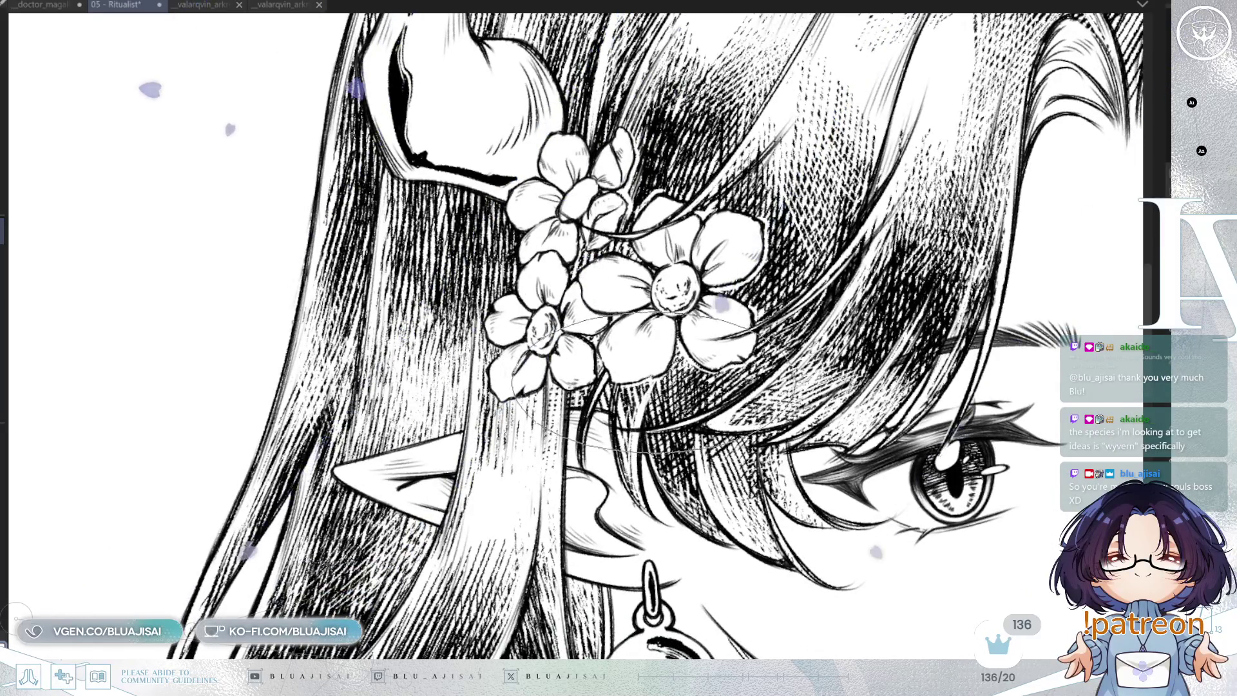
{"action": "scroll", "coordinate": [561, 240], "scroll_direction": "up", "scroll_amount": 2}
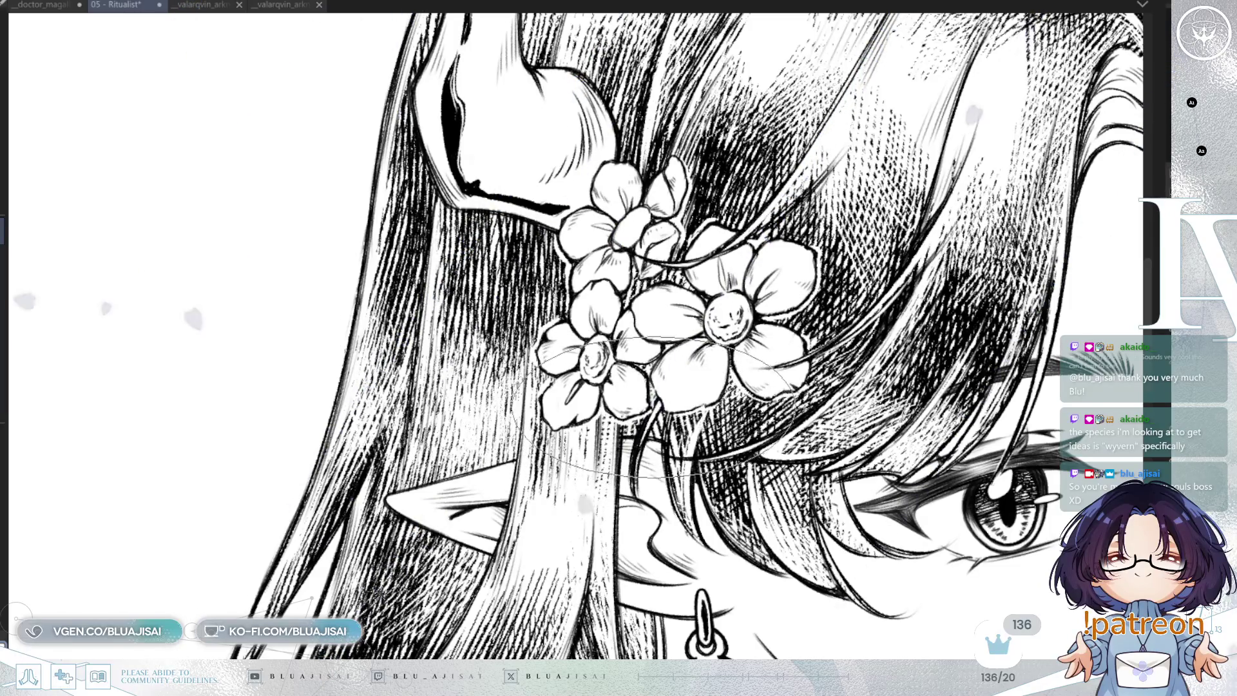
{"action": "scroll", "coordinate": [671, 384], "scroll_direction": "down", "scroll_amount": 5}
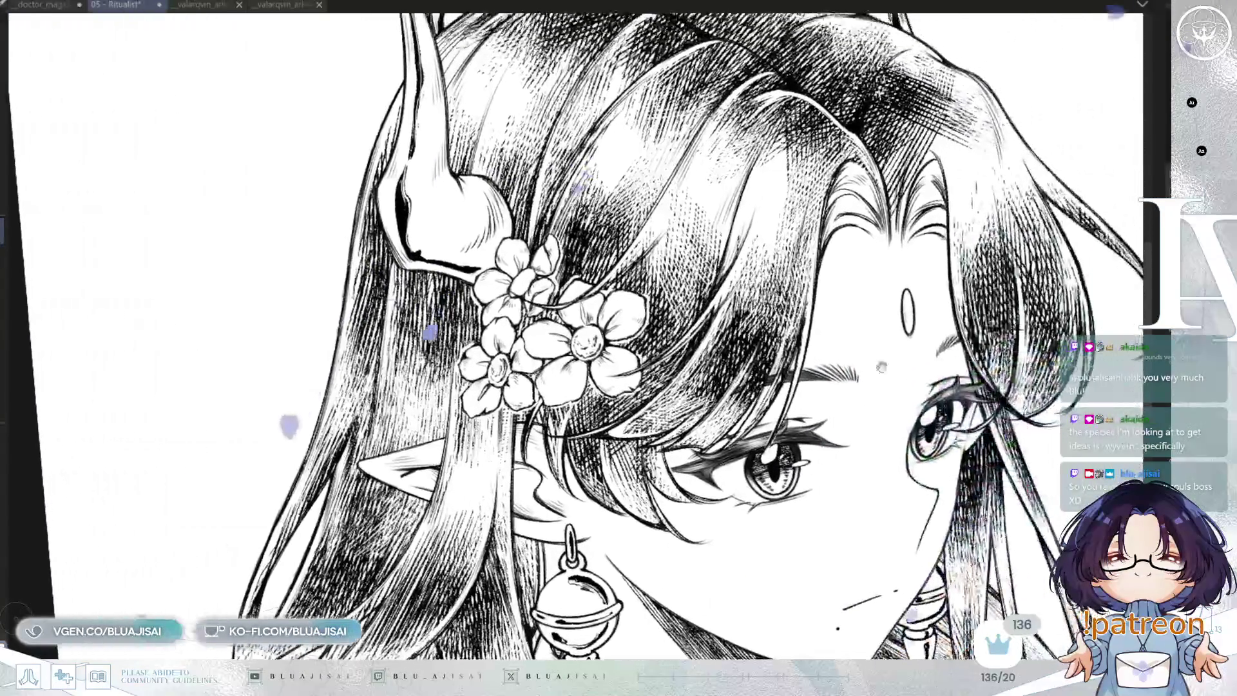
{"action": "scroll", "coordinate": [913, 402], "scroll_direction": "down", "scroll_amount": 3}
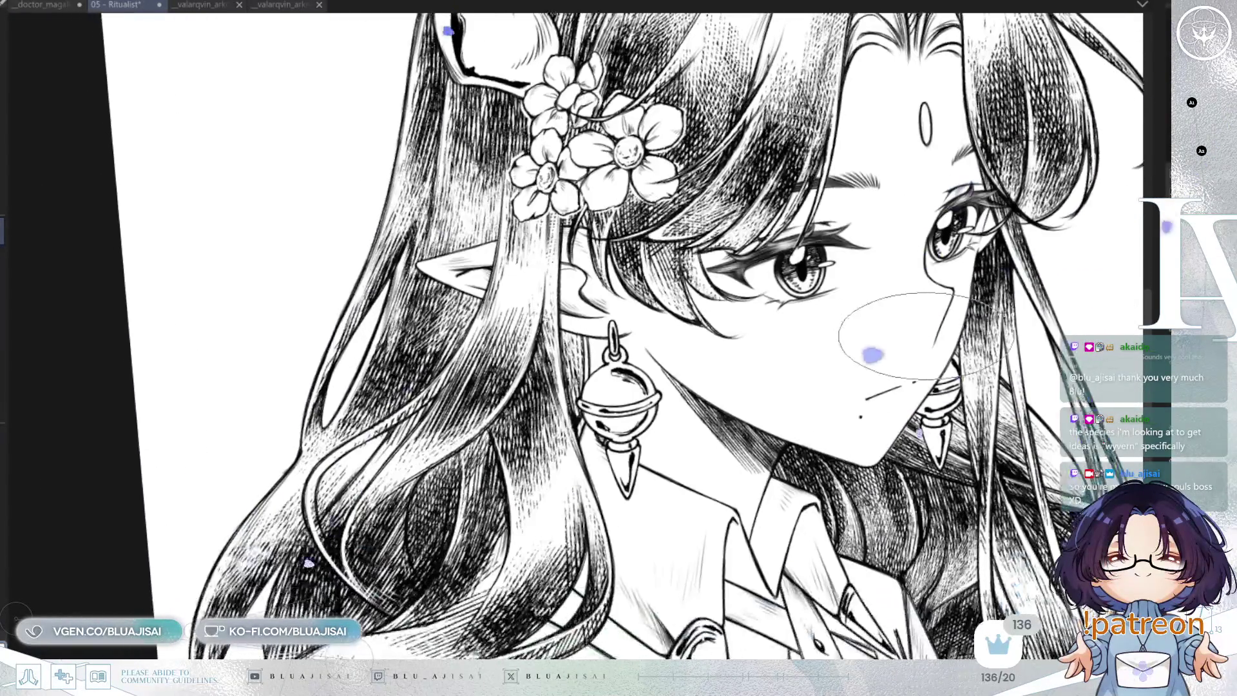
{"action": "scroll", "coordinate": [832, 425], "scroll_direction": "up", "scroll_amount": 2}
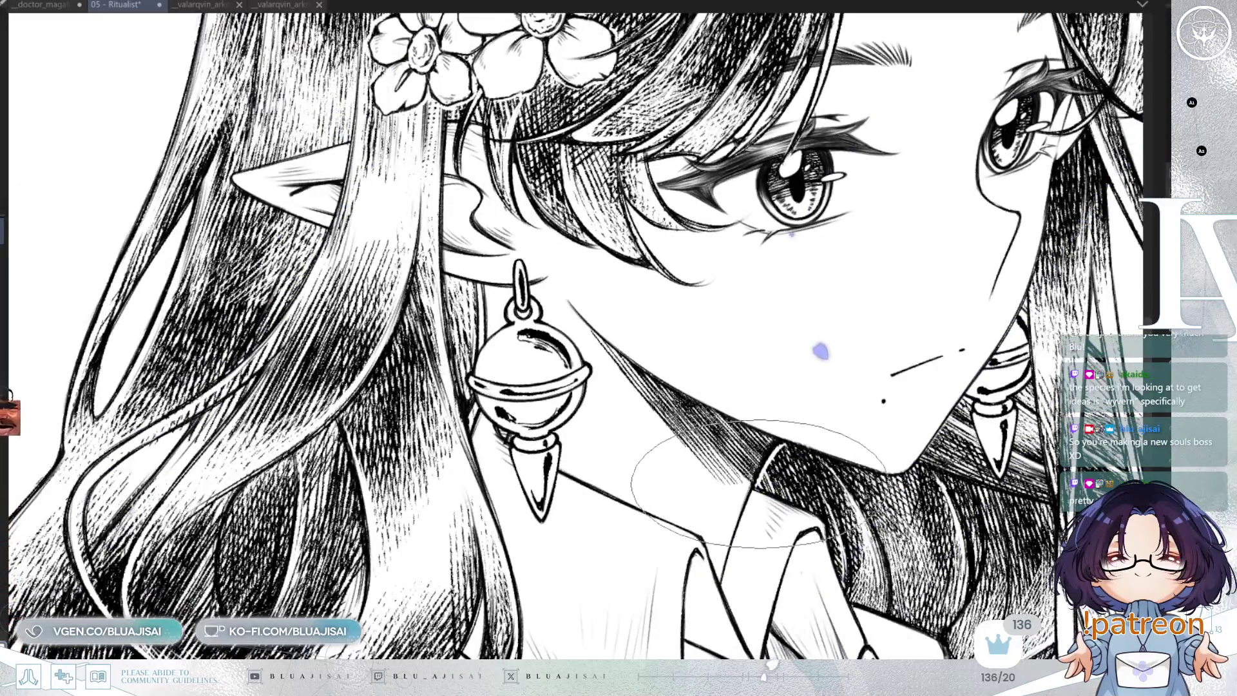
{"action": "key", "text": "m"}
{"action": "mouse_move", "coordinate": [748, 463]}
{"action": "left_mouse_down"}
{"action": "mouse_move", "coordinate": [718, 28]}
{"action": "mouse_move", "coordinate": [677, 116]}
{"action": "left_mouse_up"}
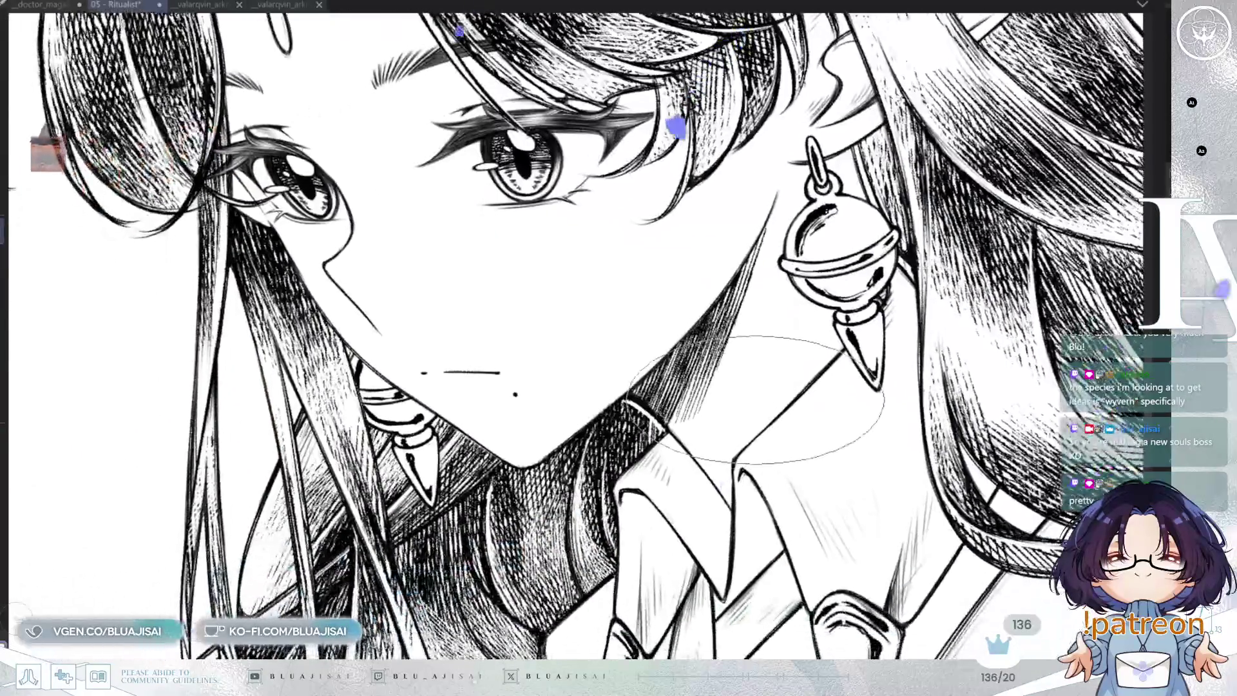
{"action": "left_click_drag", "start_coordinate": [762, 400], "coordinate": [825, 391]}
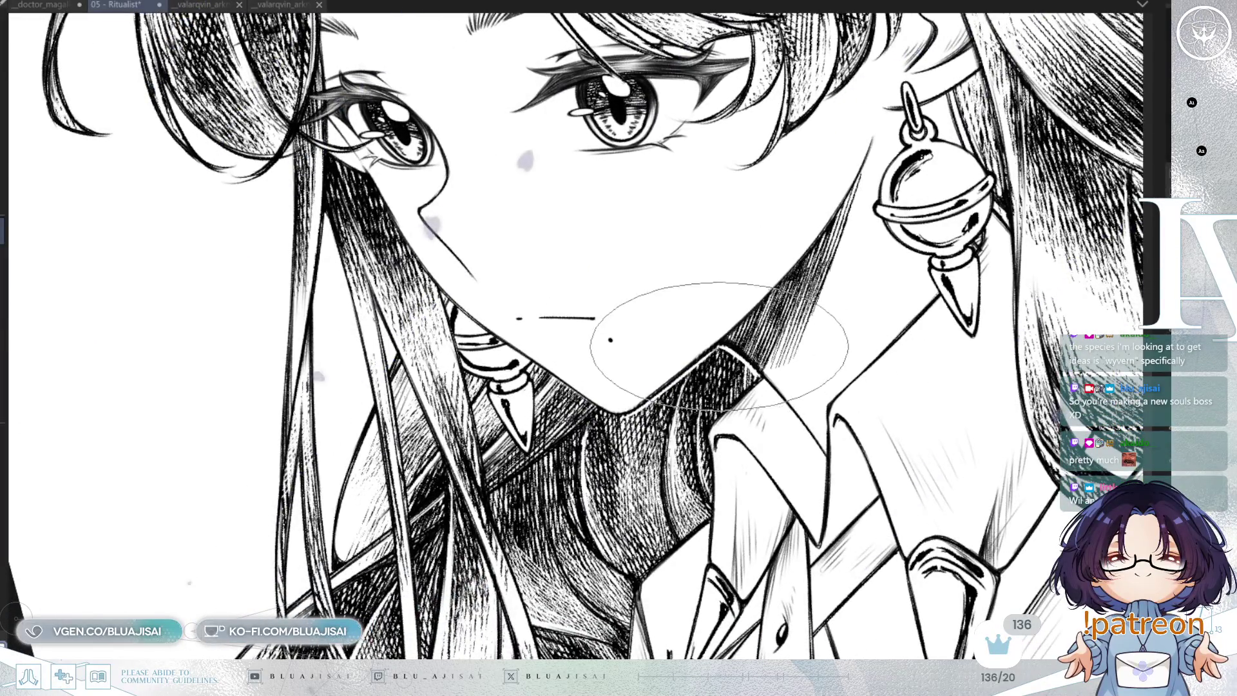
{"action": "key", "text": "h"}
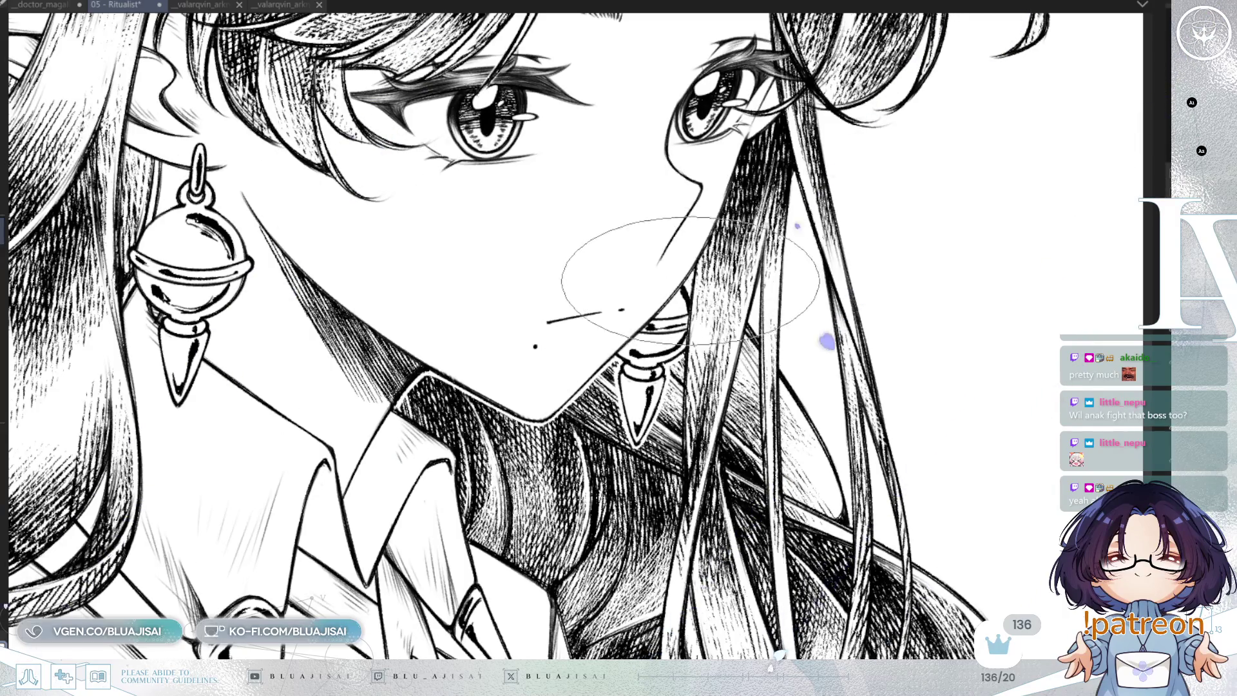
{"action": "left_click_drag", "start_coordinate": [740, 368], "coordinate": [741, 370]}
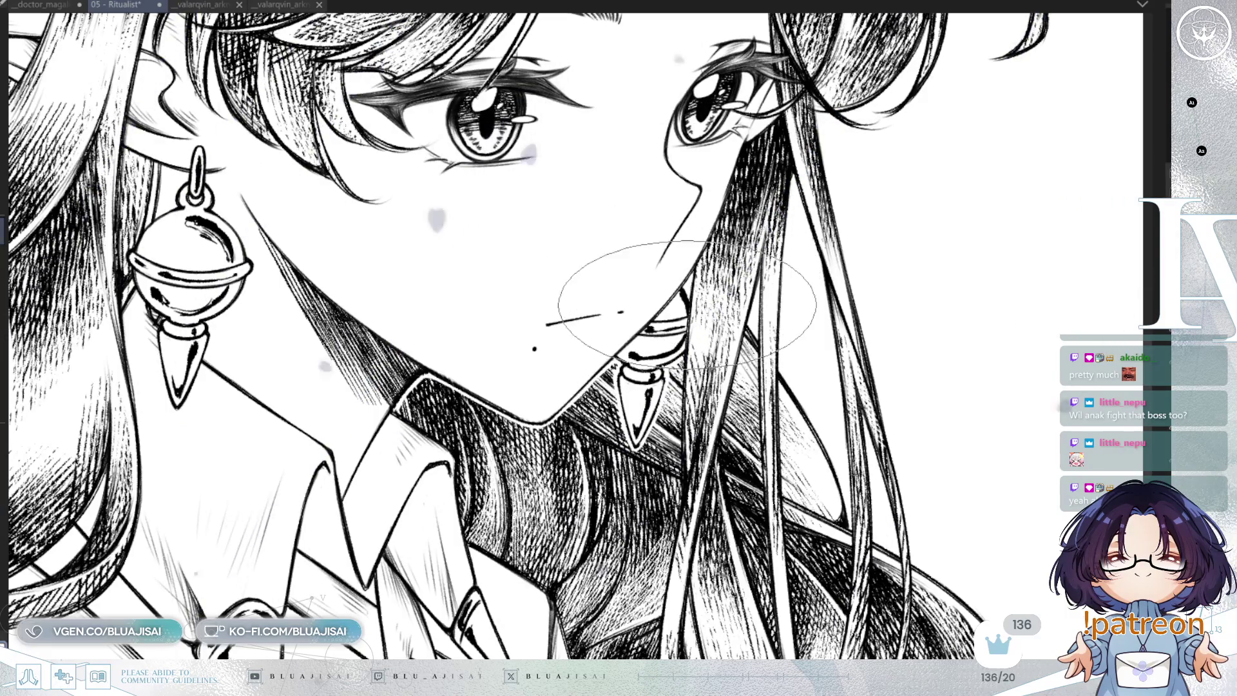
{"action": "left_click_drag", "start_coordinate": [650, 210], "coordinate": [640, 268]}
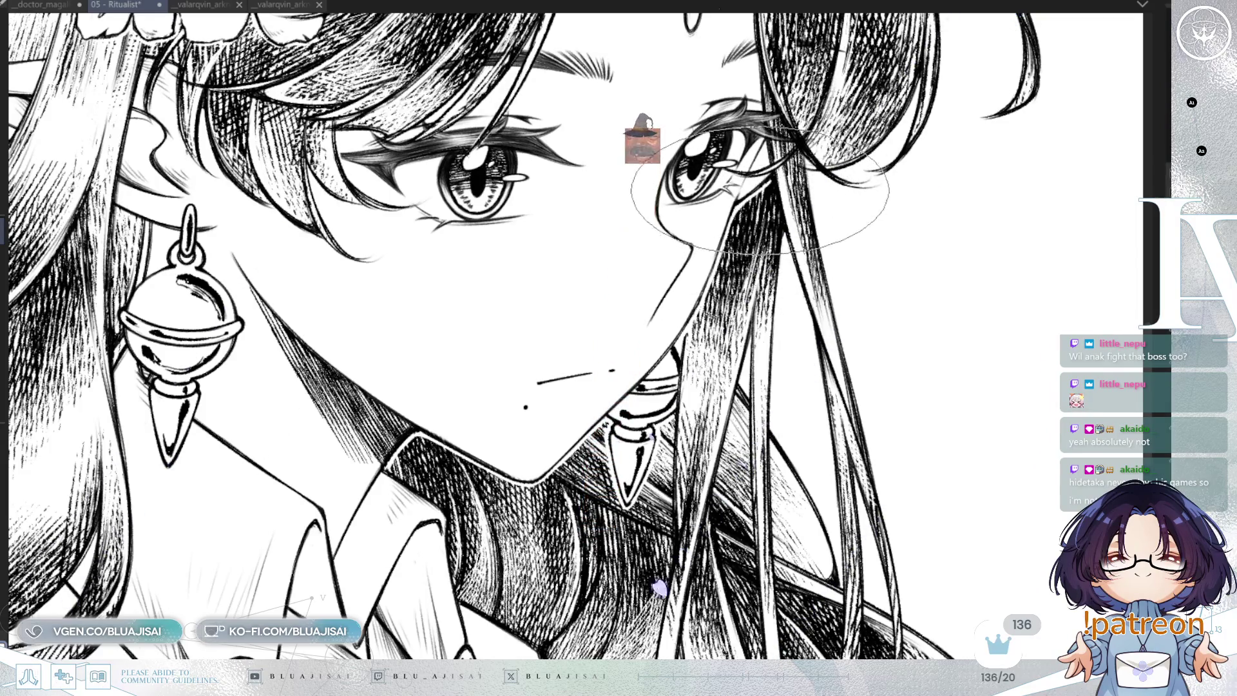
{"action": "left_click_drag", "start_coordinate": [825, 126], "coordinate": [810, 164]}
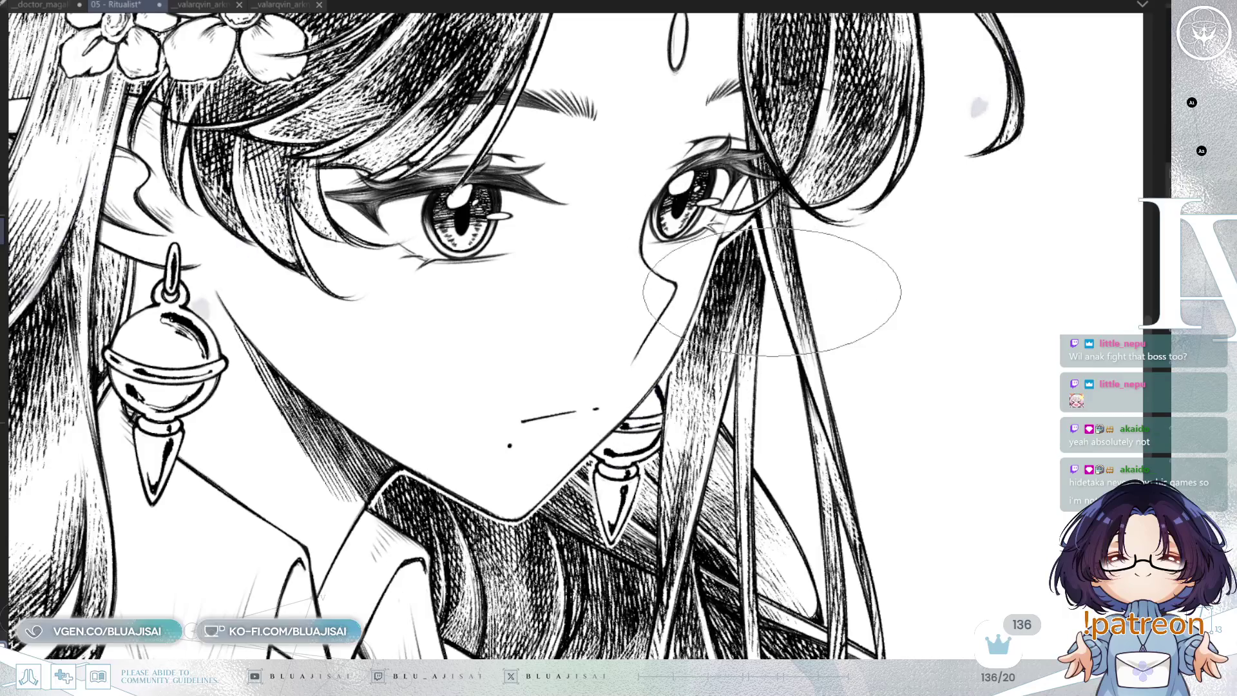
{"action": "left_click_drag", "start_coordinate": [724, 188], "coordinate": [769, 56]}
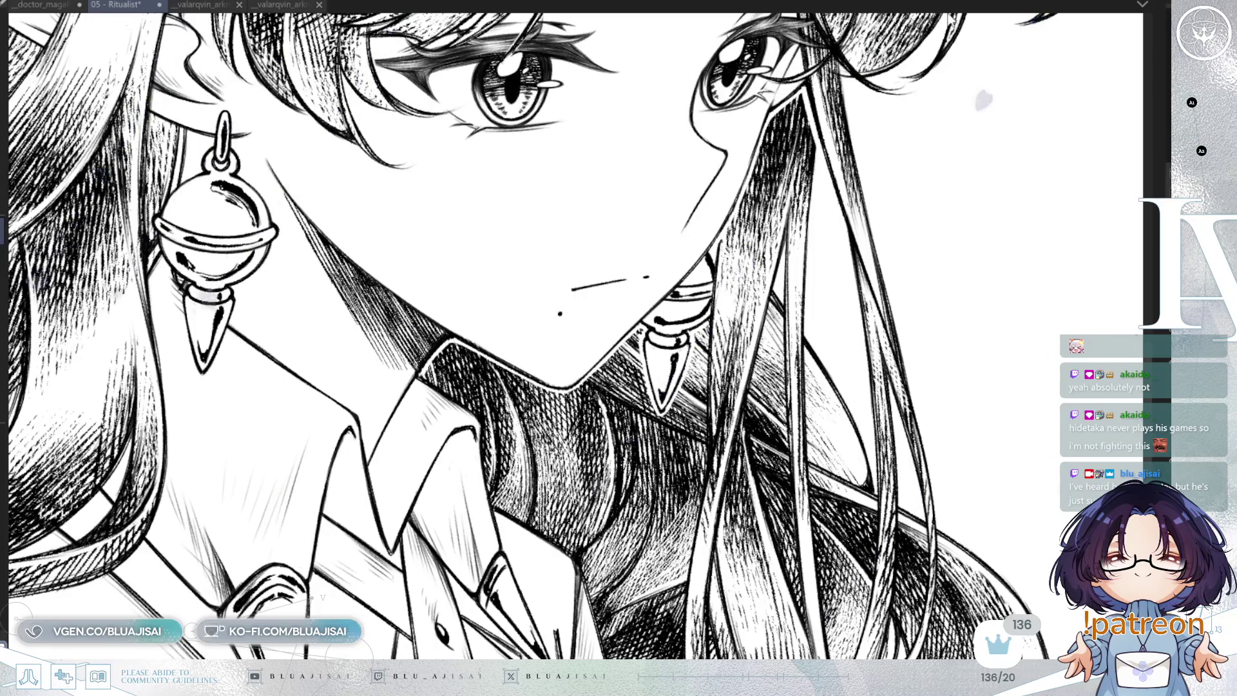
{"action": "scroll", "coordinate": [573, 348], "scroll_direction": "down", "scroll_amount": 2}
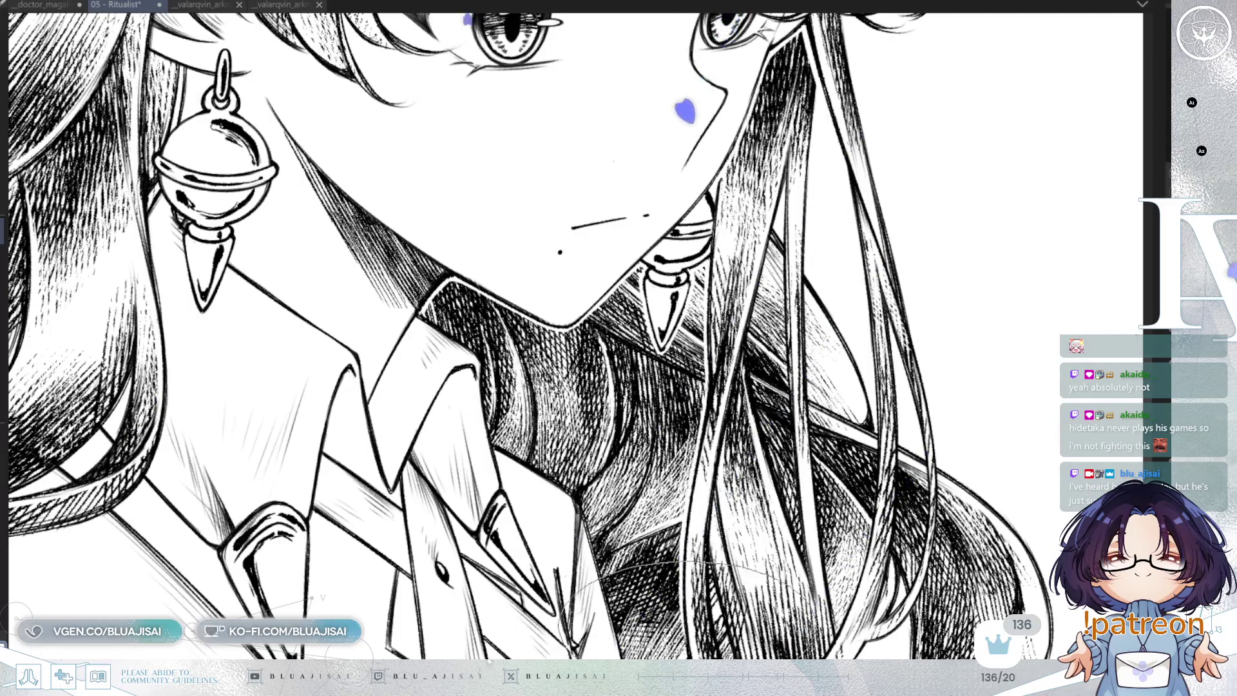
{"action": "scroll", "coordinate": [531, 335], "scroll_direction": "down", "scroll_amount": 3}
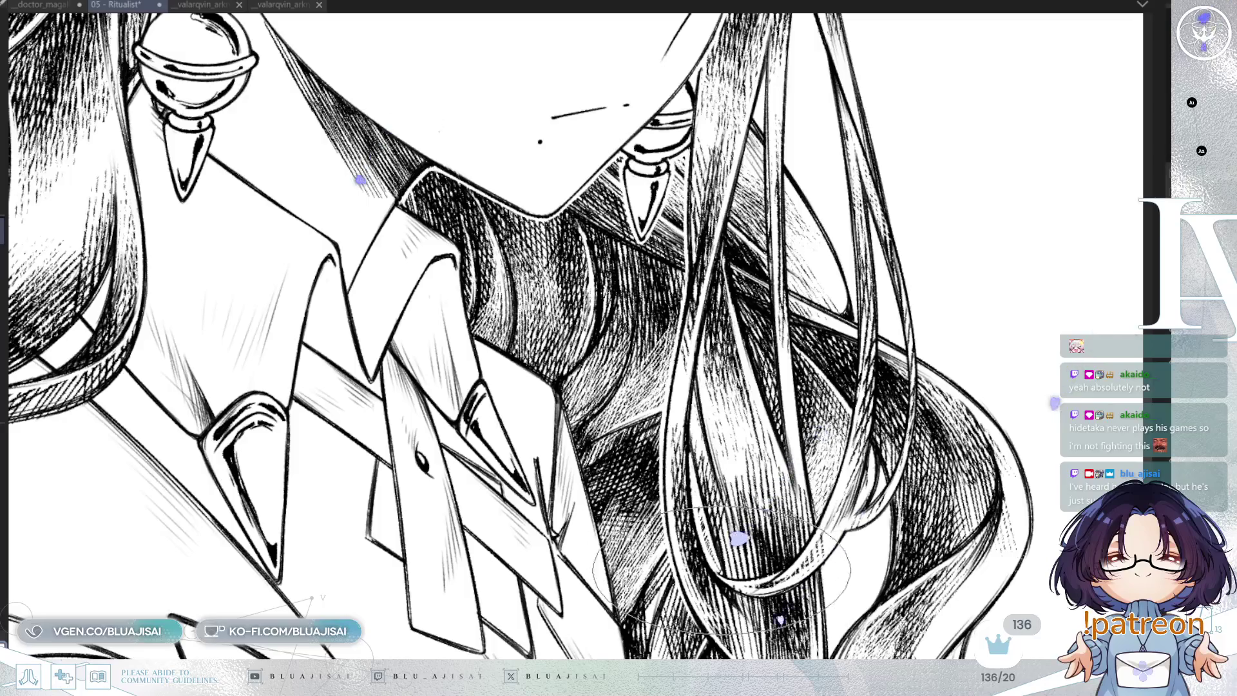
{"action": "scroll", "coordinate": [754, 212], "scroll_direction": "up", "scroll_amount": 3}
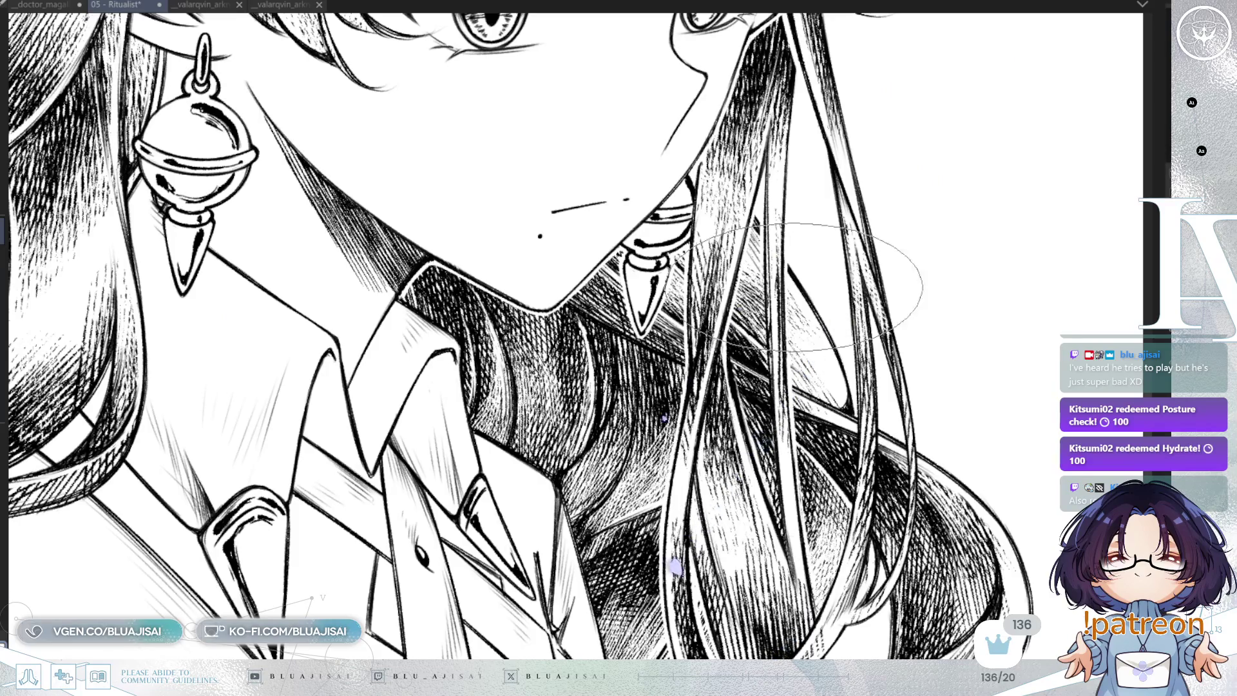
{"action": "scroll", "coordinate": [1050, 240], "scroll_direction": "down", "scroll_amount": 5}
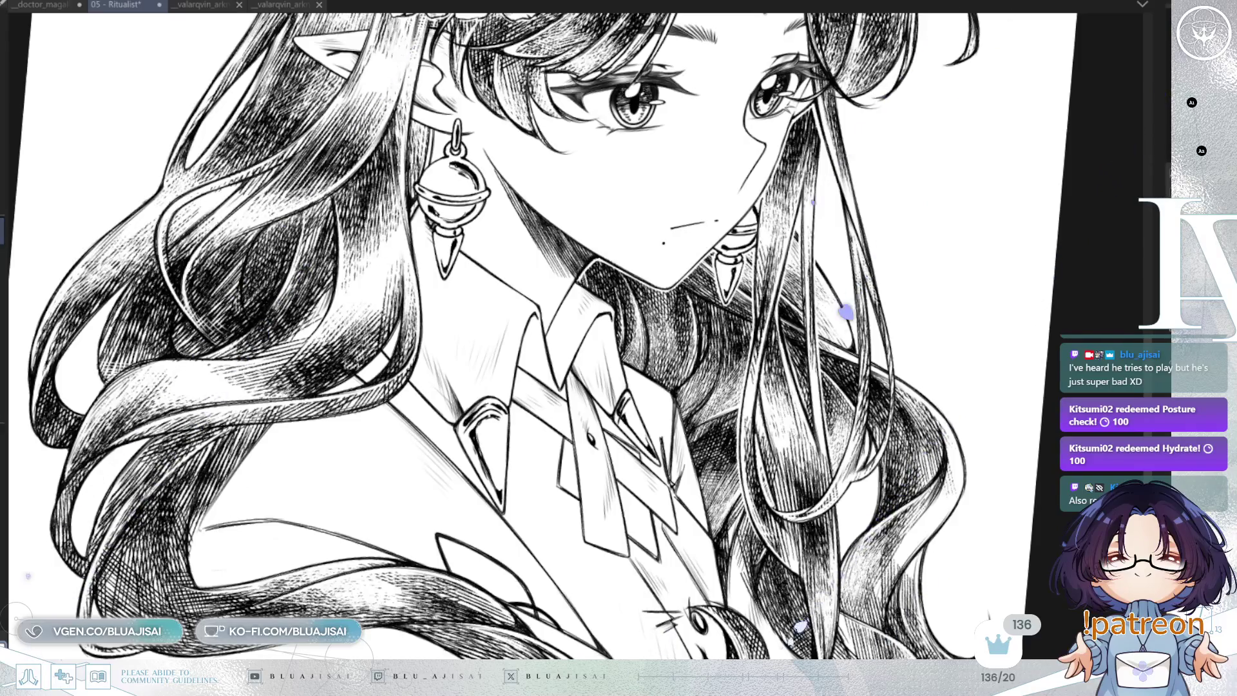
{"action": "key", "text": "h"}
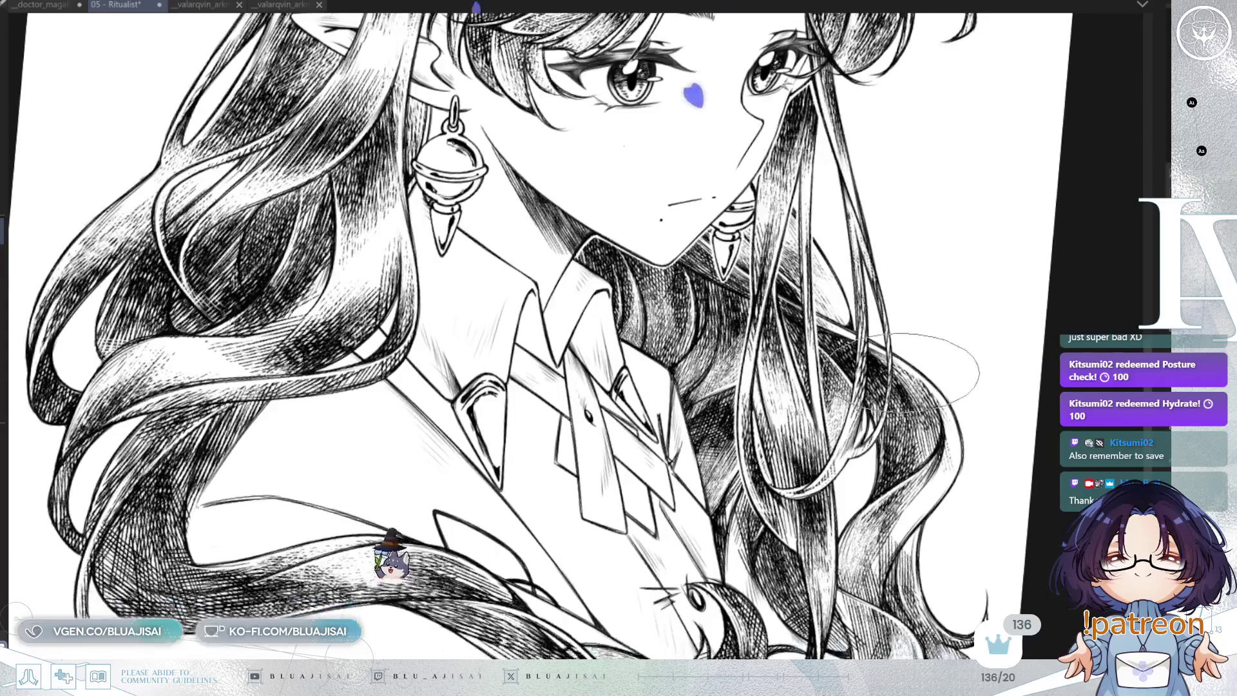
{"action": "left_click_drag", "start_coordinate": [709, 412], "coordinate": [547, 348]}
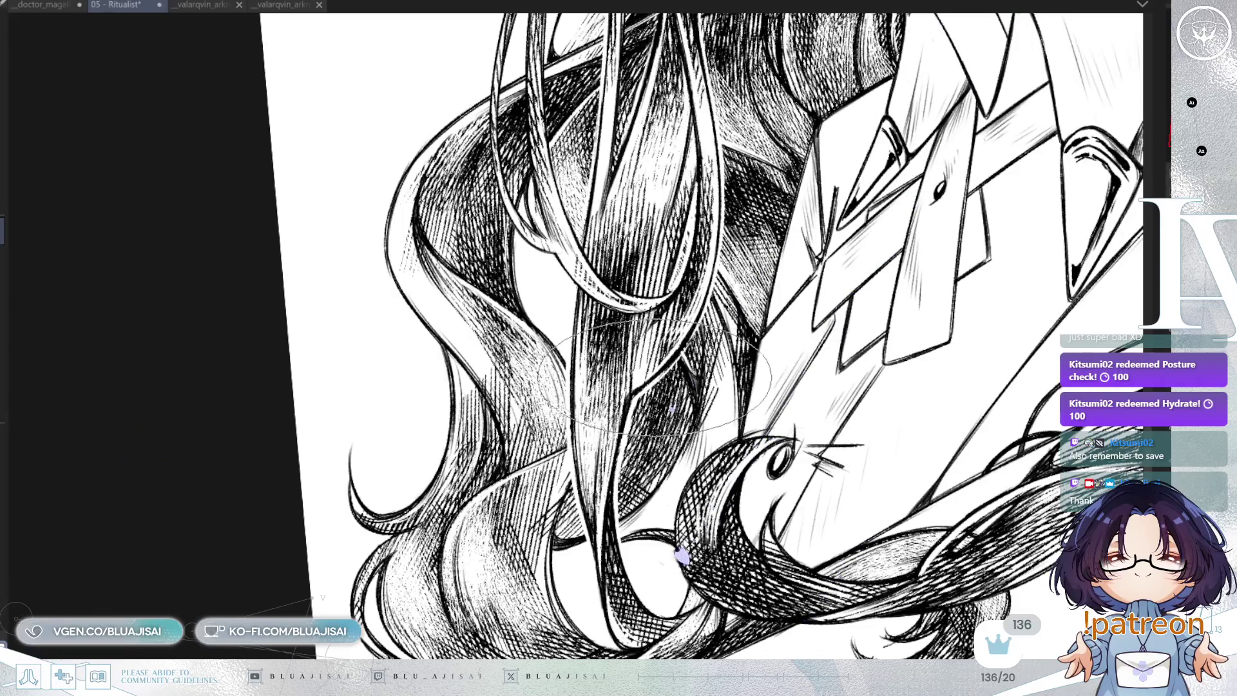
{"action": "left_click_drag", "start_coordinate": [821, 226], "coordinate": [741, 361]}
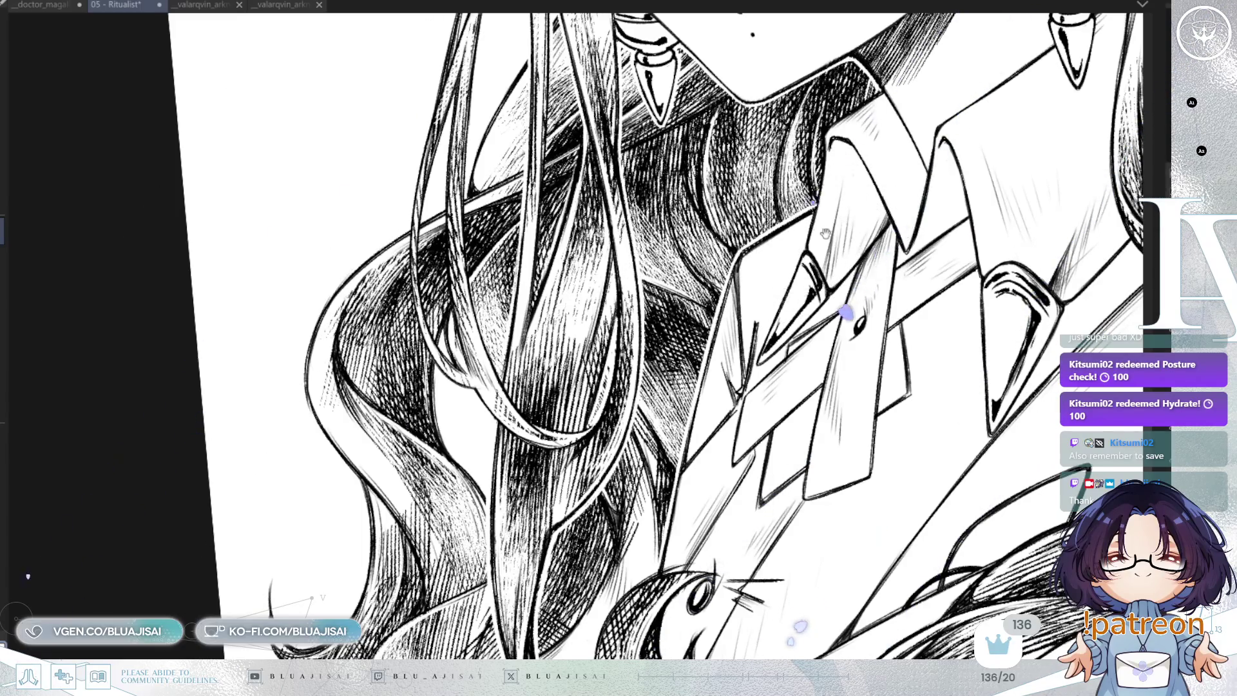
{"action": "left_click_drag", "start_coordinate": [817, 201], "coordinate": [716, 332]}
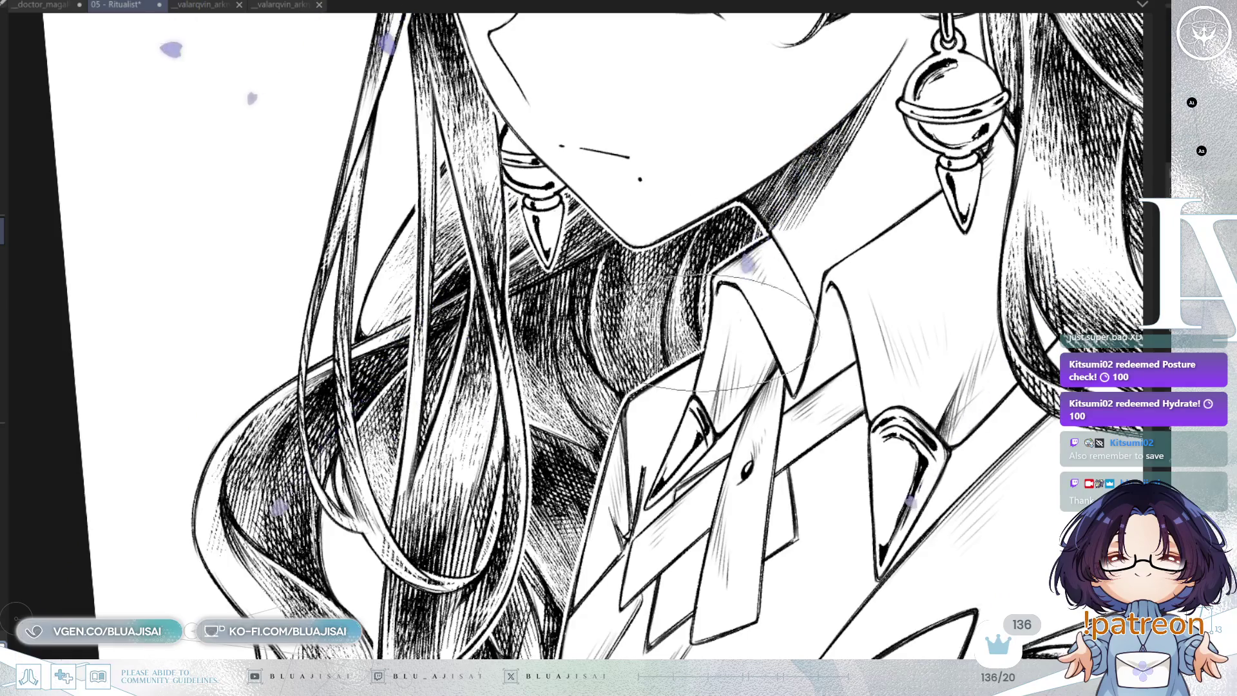
{"action": "scroll", "coordinate": [729, 332], "scroll_direction": "up", "scroll_amount": 8}
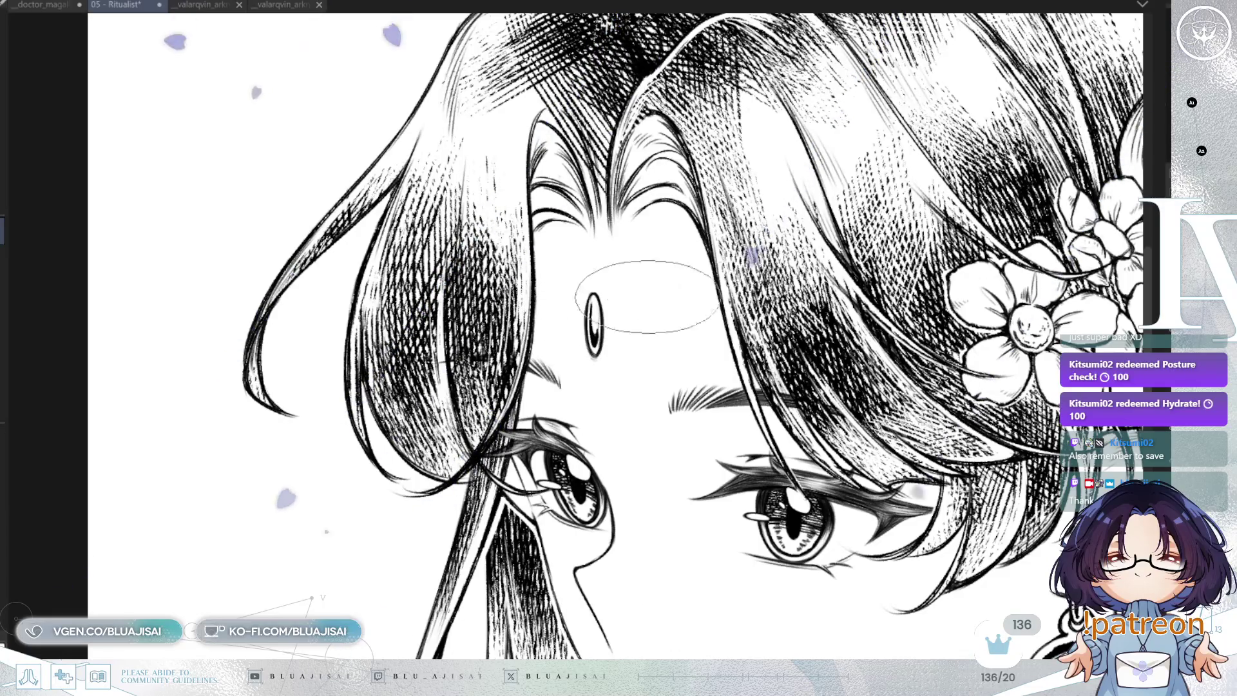
- Check the forehead gem up close, return to the whole face, and save the portrait
{"action": "scroll", "coordinate": [664, 297], "scroll_direction": "up", "scroll_amount": 2}
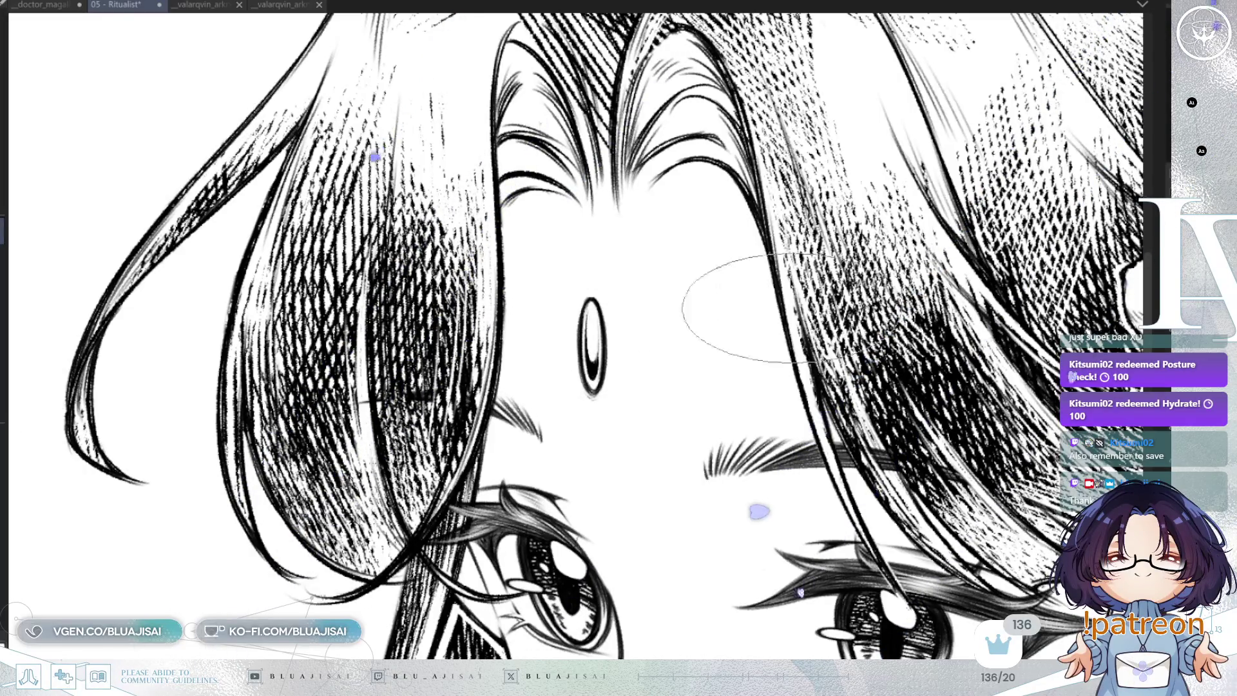
{"action": "scroll", "coordinate": [596, 313], "scroll_direction": "down", "scroll_amount": 2}
{"action": "scroll", "coordinate": [709, 335], "scroll_direction": "down", "scroll_amount": 4}
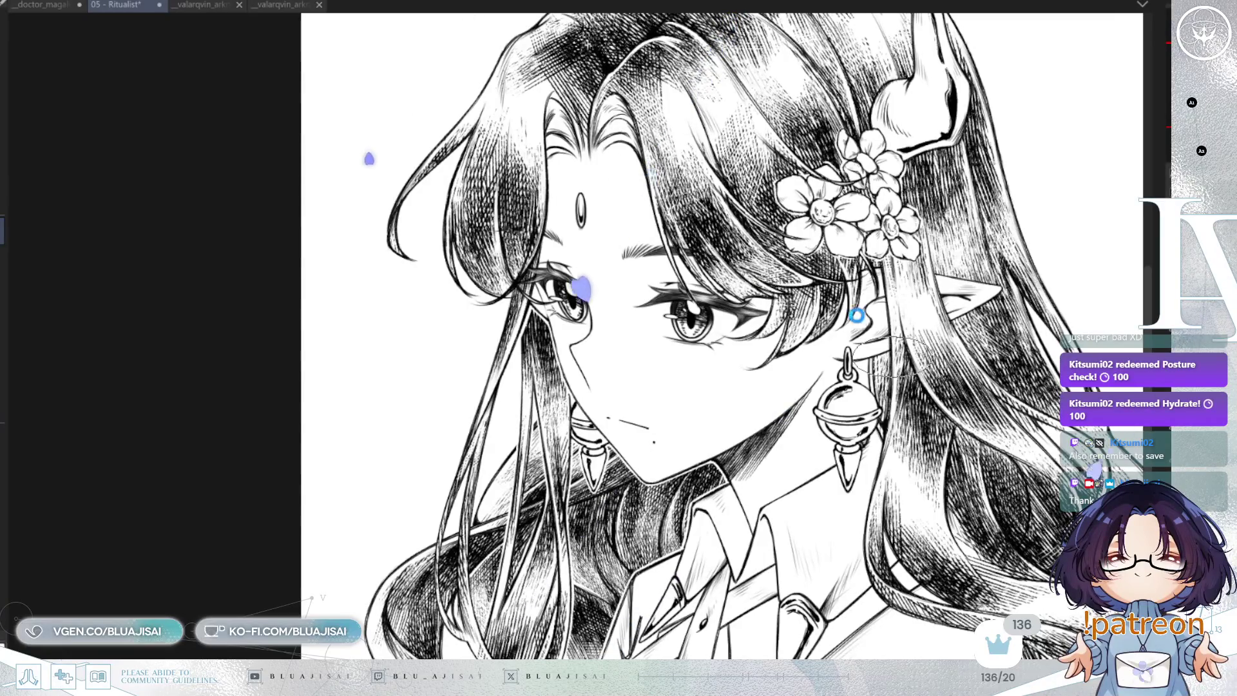
{"action": "key", "text": "ctrl+s"}
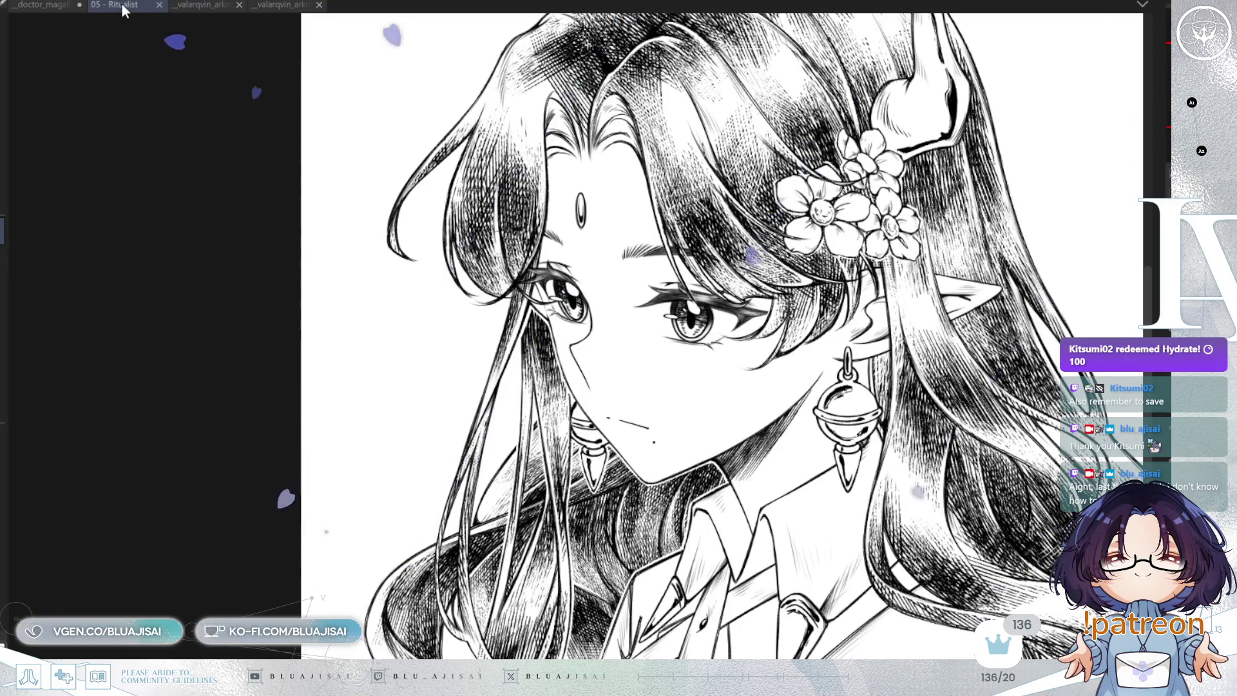
- Split the window with a reference tab and switch to the group illustration reference
{"action": "left_click_drag", "start_coordinate": [122, 5], "coordinate": [838, 322]}
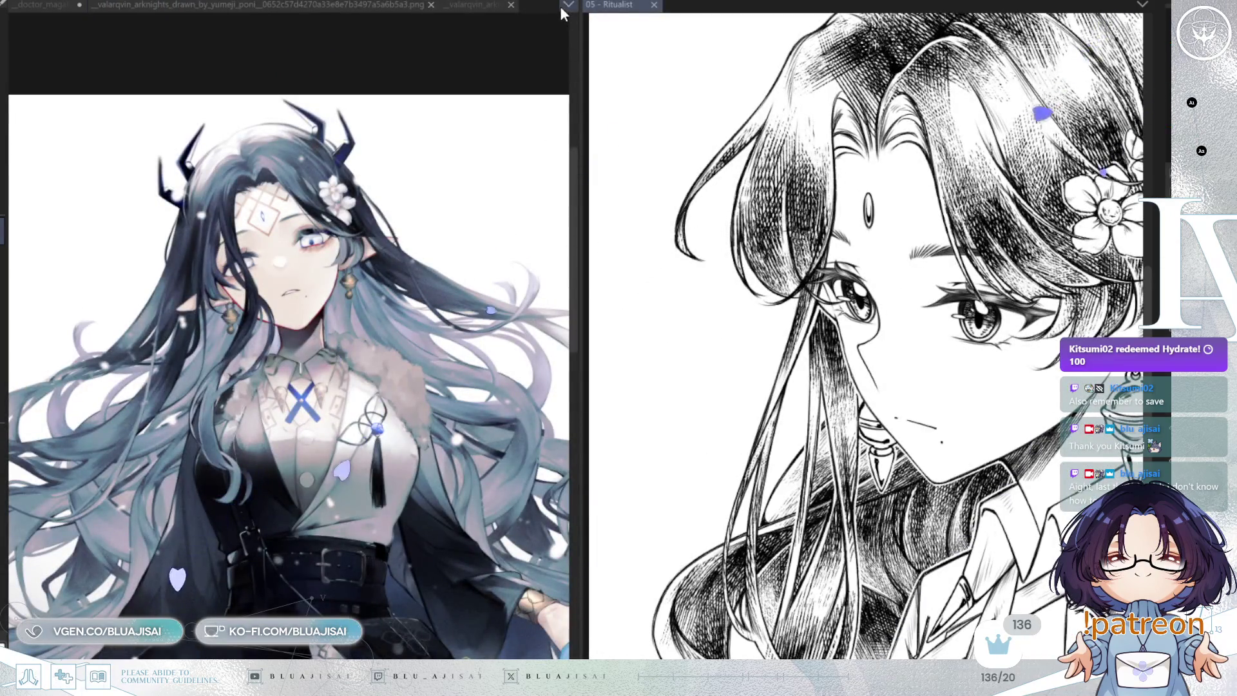
{"action": "key", "text": "ctrl+shift+Tab"}
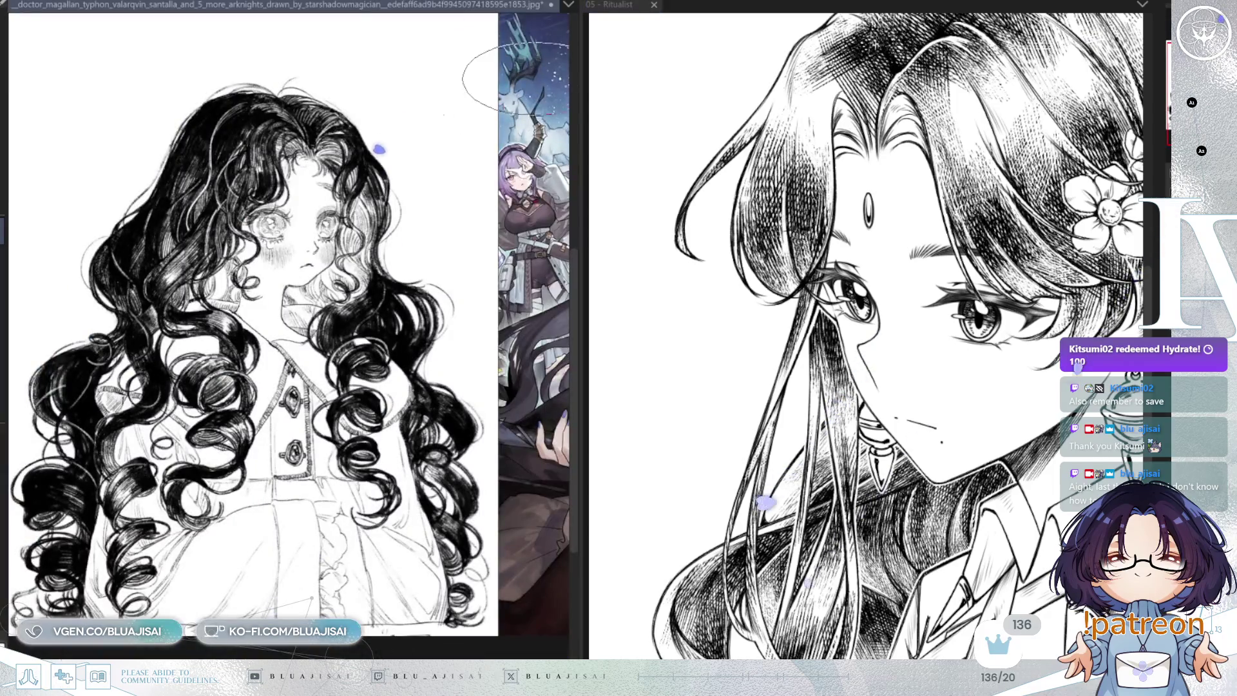
{"action": "key", "text": "ctrl+Tab"}
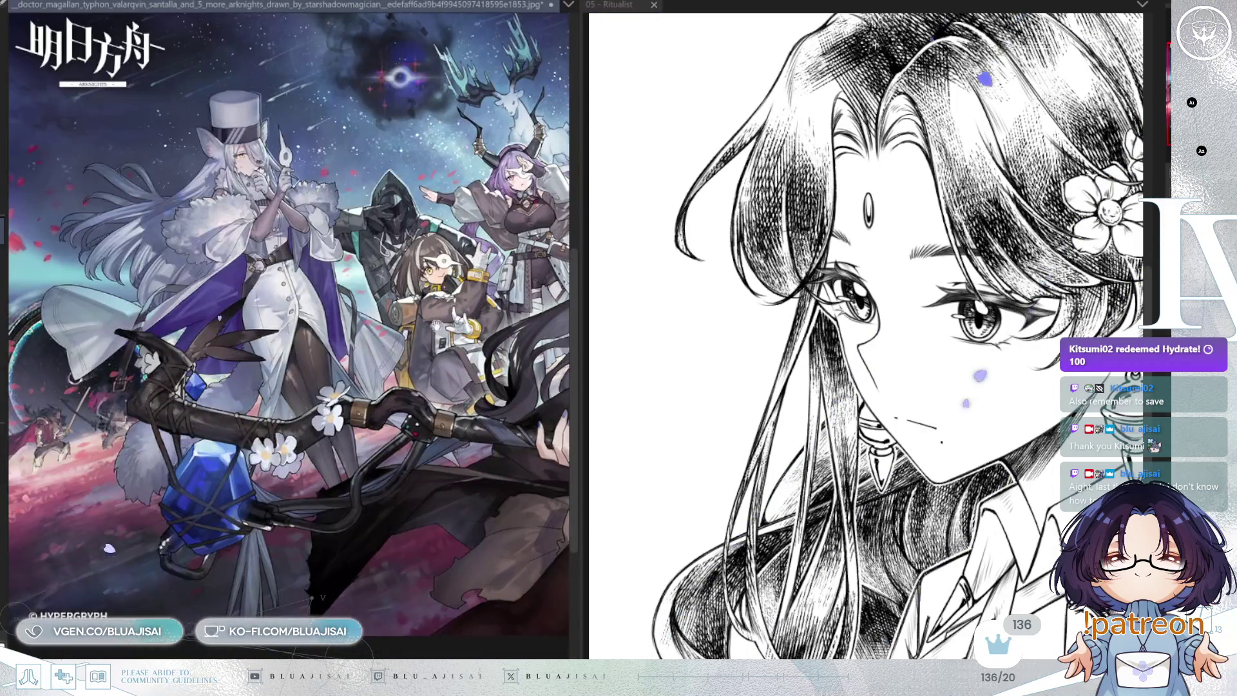
- Frame the horned character's face in the reference and adjust the divider between panes
{"action": "scroll", "coordinate": [451, 319], "scroll_direction": "up", "scroll_amount": 10}
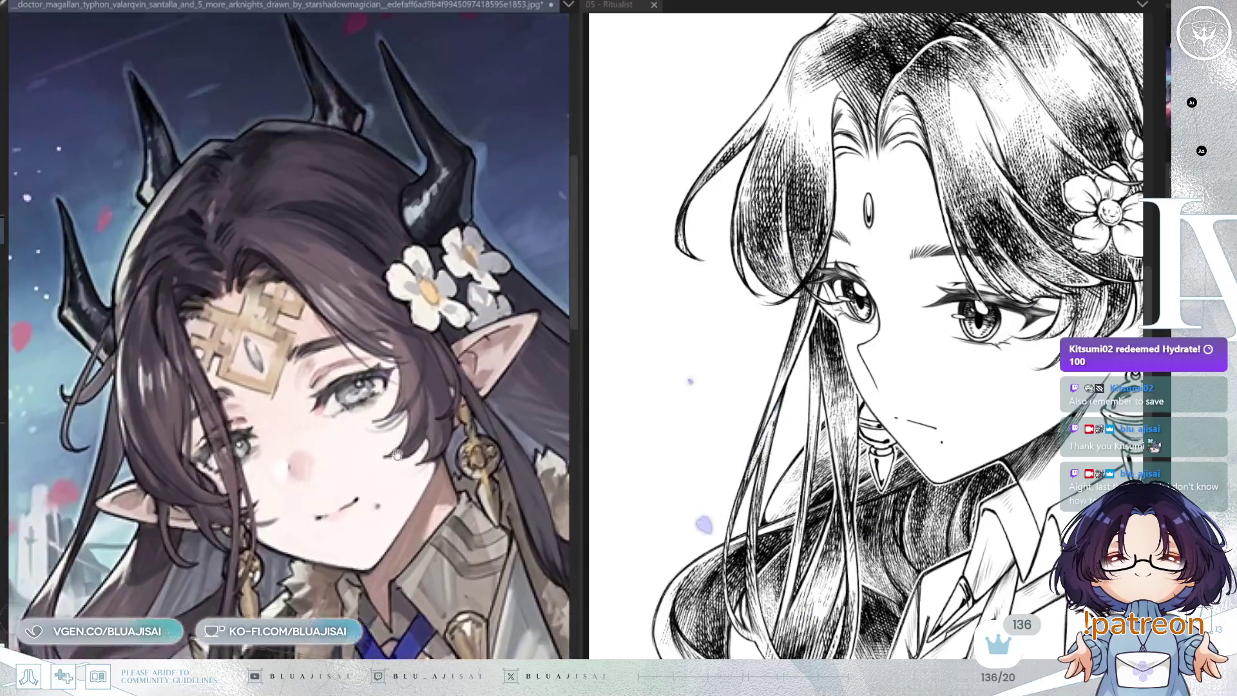
{"action": "left_click_drag", "start_coordinate": [394, 451], "coordinate": [413, 426]}
{"action": "left_click_drag", "start_coordinate": [576, 280], "coordinate": [344, 283]}
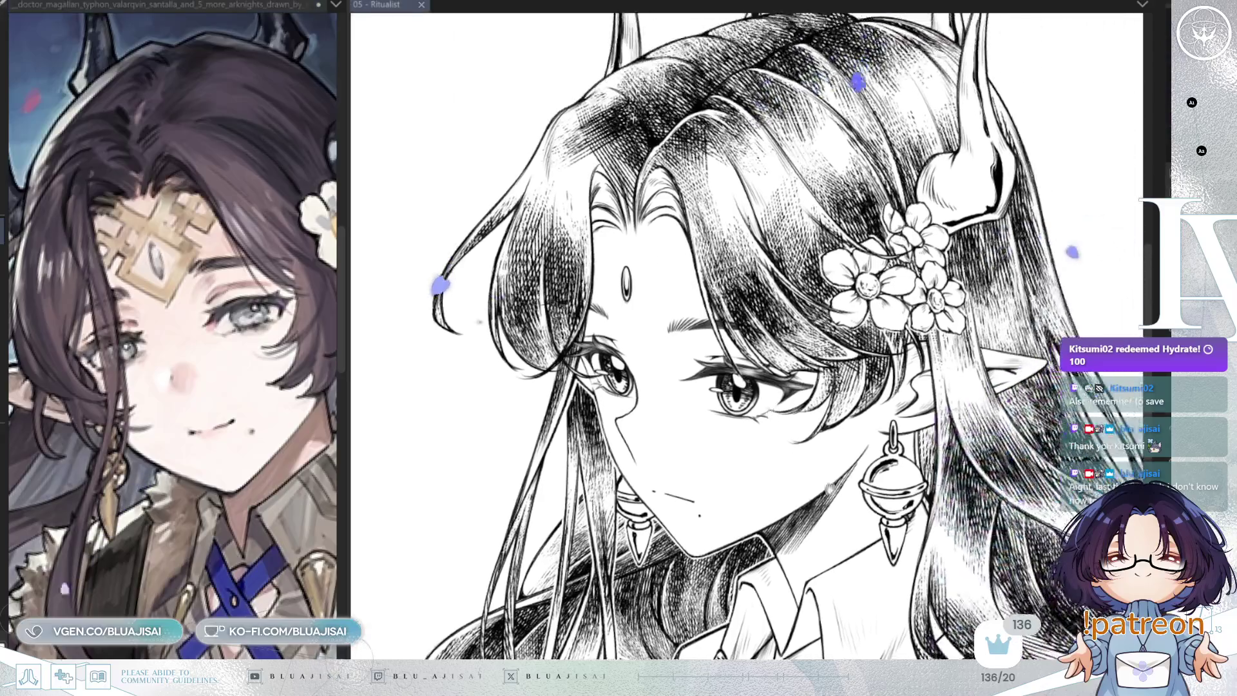
{"action": "left_click_drag", "start_coordinate": [350, 385], "coordinate": [367, 386]}
{"action": "left_click", "coordinate": [696, 343]}
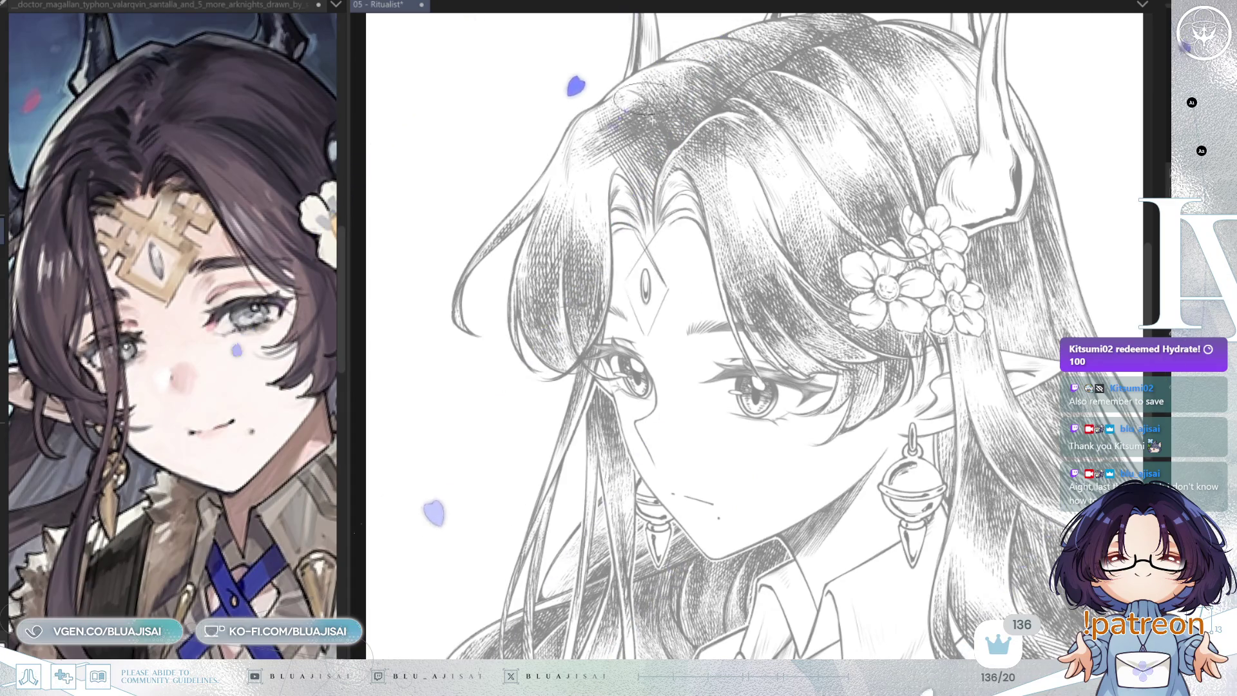
- Draw the first circlet line outward from the forehead jewel
{"action": "scroll", "coordinate": [683, 302], "scroll_direction": "up", "scroll_amount": 1}
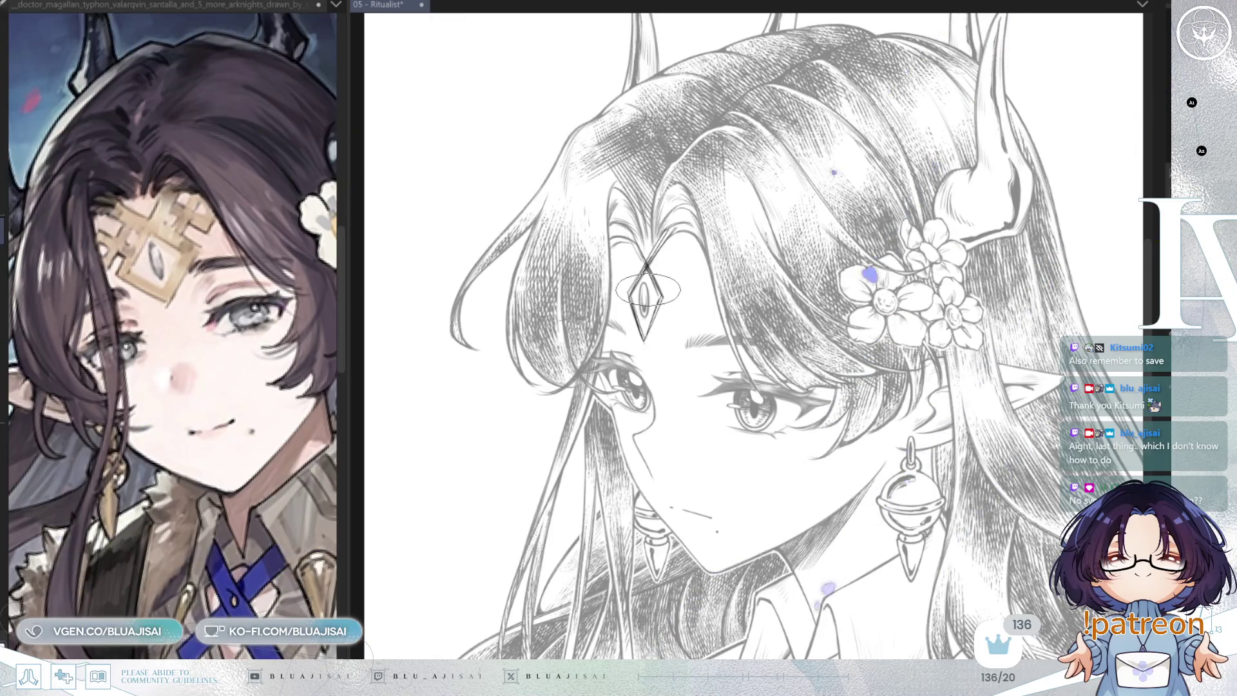
{"action": "scroll", "coordinate": [647, 291], "scroll_direction": "up", "scroll_amount": 1}
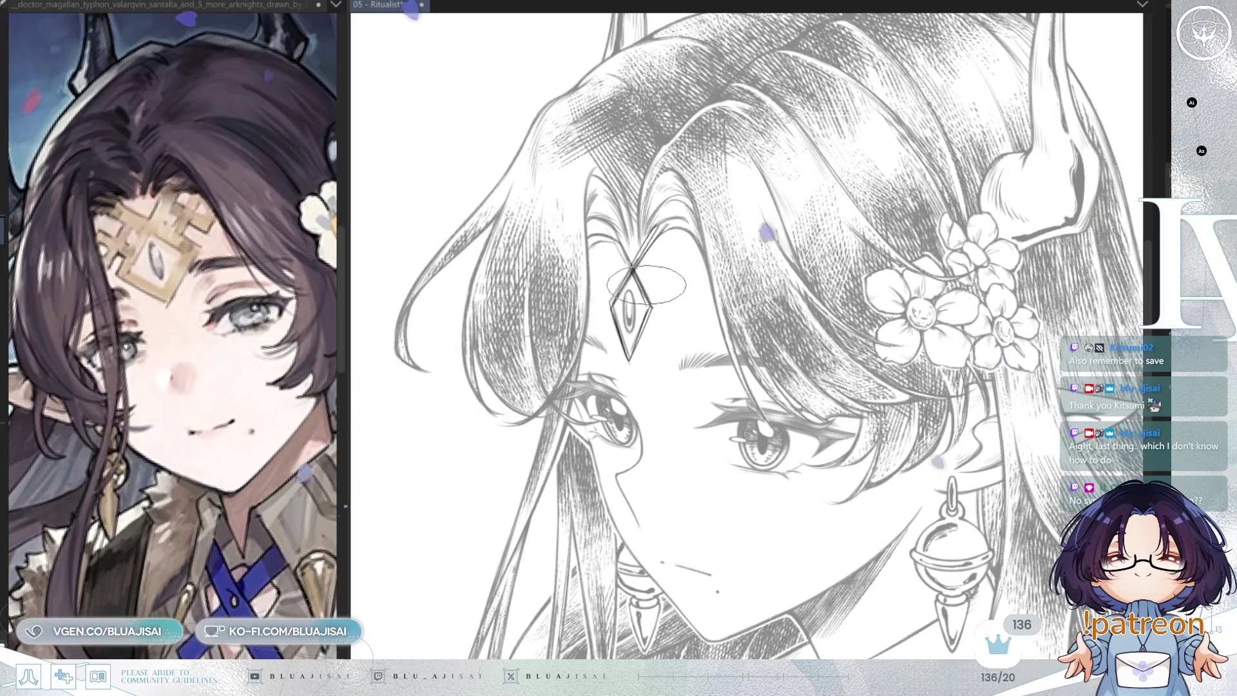
{"action": "left_click_drag", "start_coordinate": [688, 238], "coordinate": [648, 290]}
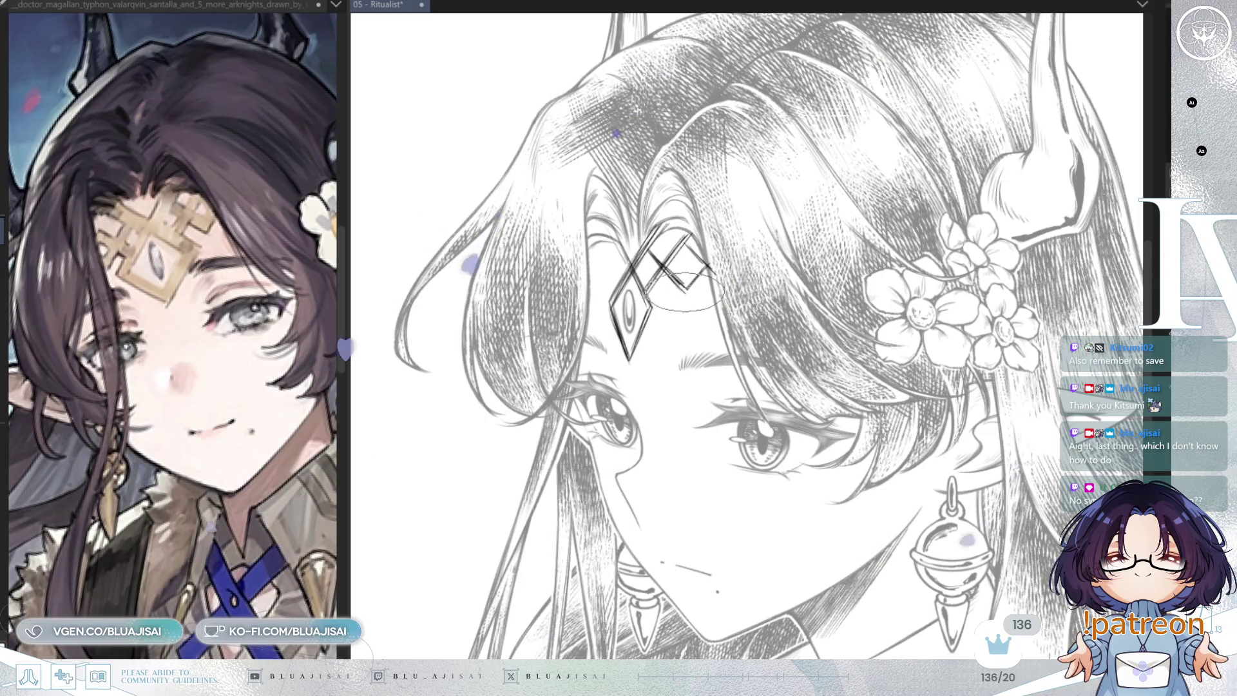
- Mirror the view to check the circlet lines, then start squashing the circlet vertically
{"action": "key", "text": "h"}
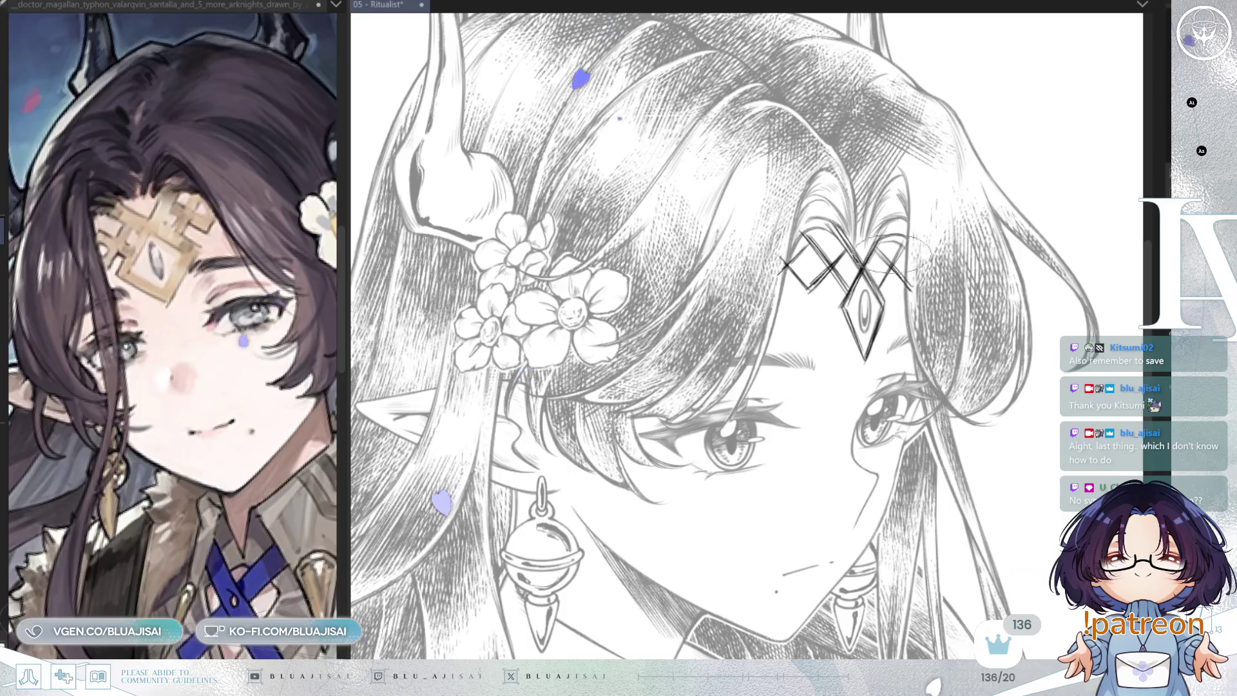
{"action": "scroll", "coordinate": [915, 245], "scroll_direction": "down", "scroll_amount": 2}
{"action": "scroll", "coordinate": [945, 223], "scroll_direction": "up", "scroll_amount": 2}
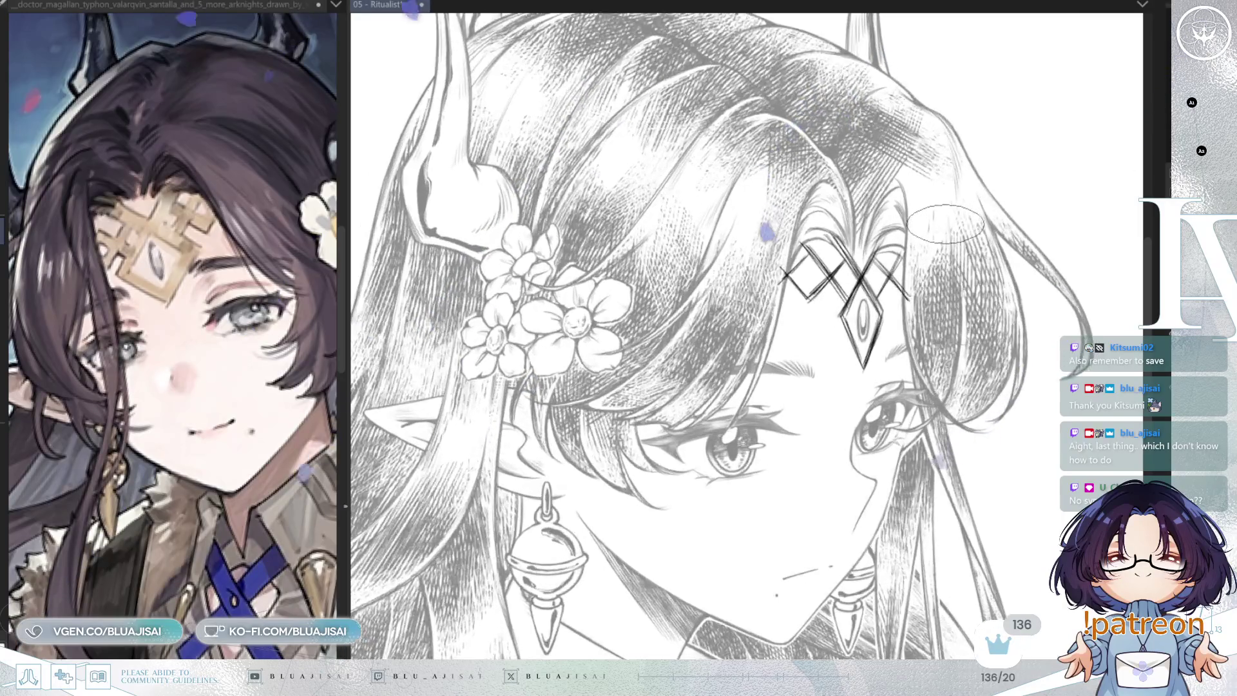
{"action": "key", "text": "m"}
{"action": "mouse_move", "coordinate": [867, 290]}
{"action": "left_mouse_down"}
{"action": "mouse_move", "coordinate": [874, 326]}
{"action": "mouse_move", "coordinate": [874, 239]}
{"action": "mouse_move", "coordinate": [874, 326]}
{"action": "mouse_move", "coordinate": [844, 313]}
{"action": "left_mouse_up"}
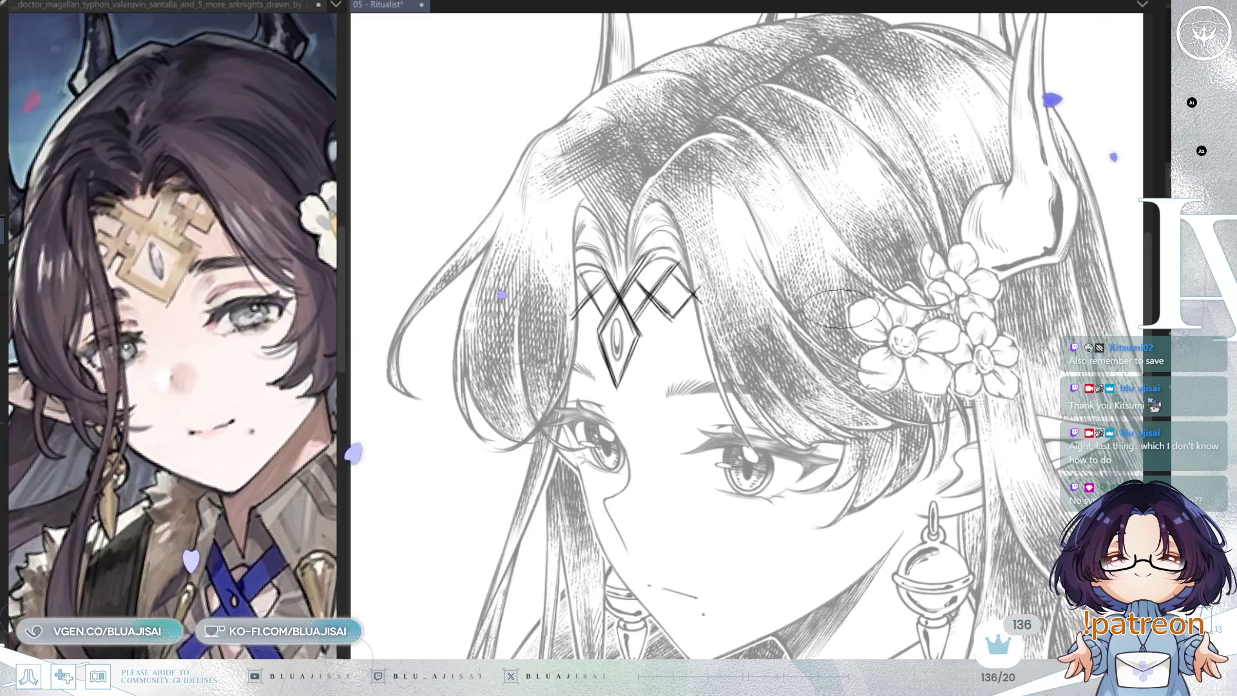
{"action": "key", "text": "ctrl+t"}
{"action": "left_click_drag", "start_coordinate": [633, 238], "coordinate": [635, 247]}
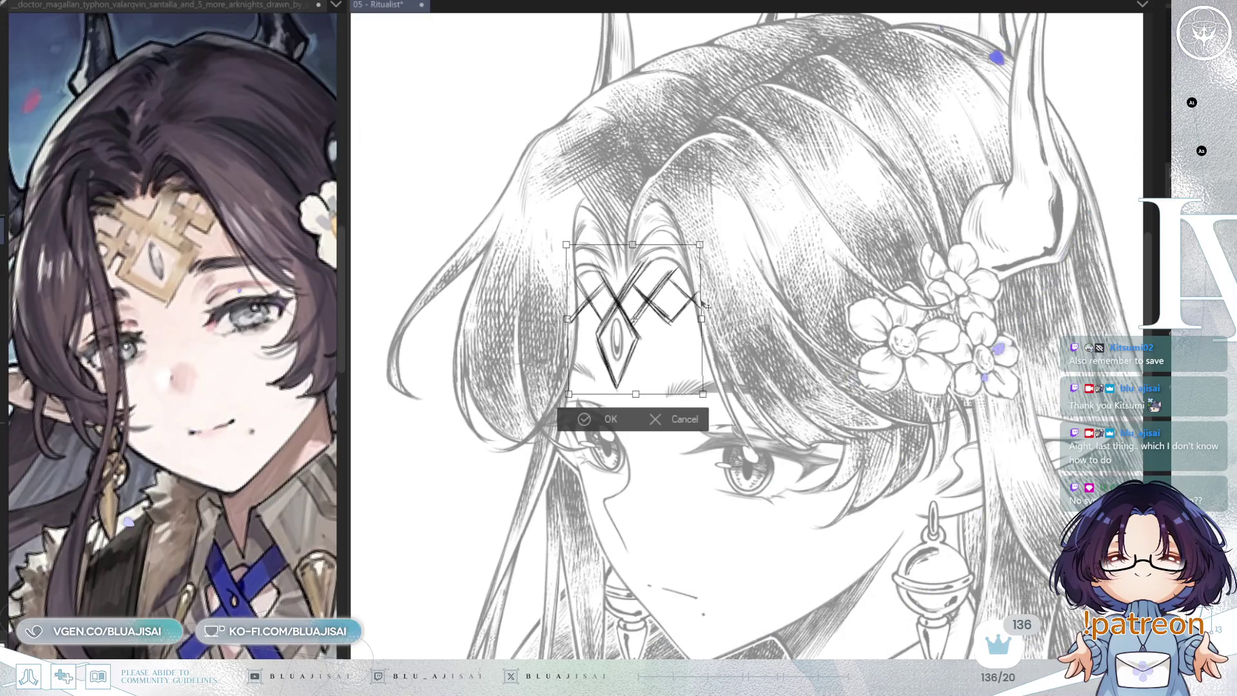
- Widen and flatten the lattice circlet slightly and apply its new shape
{"action": "left_click_drag", "start_coordinate": [705, 321], "coordinate": [706, 323]}
{"action": "left_click_drag", "start_coordinate": [658, 385], "coordinate": [658, 384]}
{"action": "left_click_drag", "start_coordinate": [633, 245], "coordinate": [636, 251]}
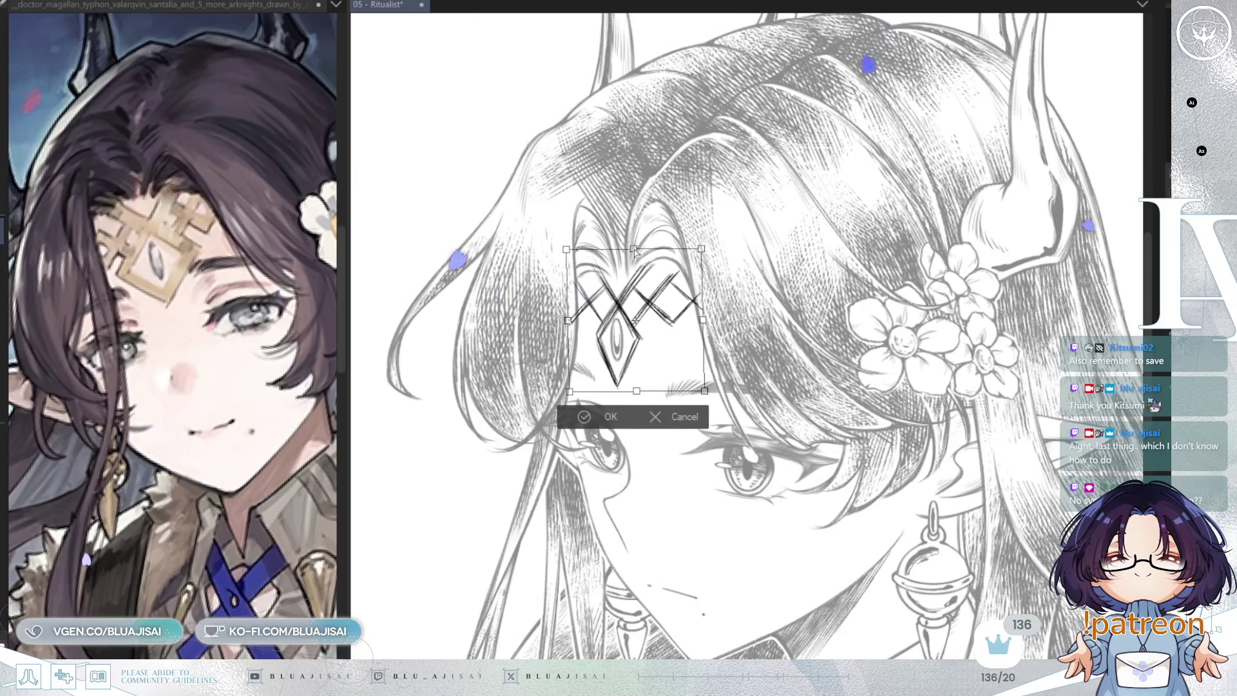
{"action": "key", "text": "Return"}
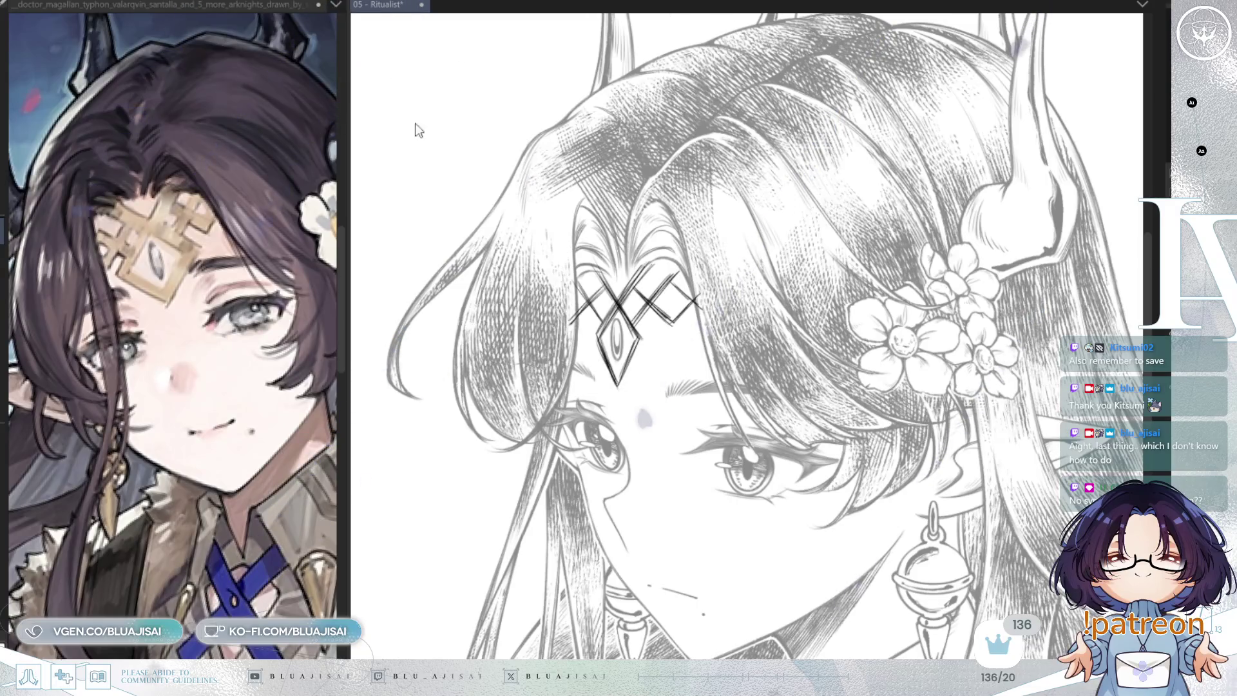
- Transform the diamond gem to sit slightly lower on the forehead
{"action": "scroll", "coordinate": [234, 404], "scroll_direction": "up", "scroll_amount": 5}
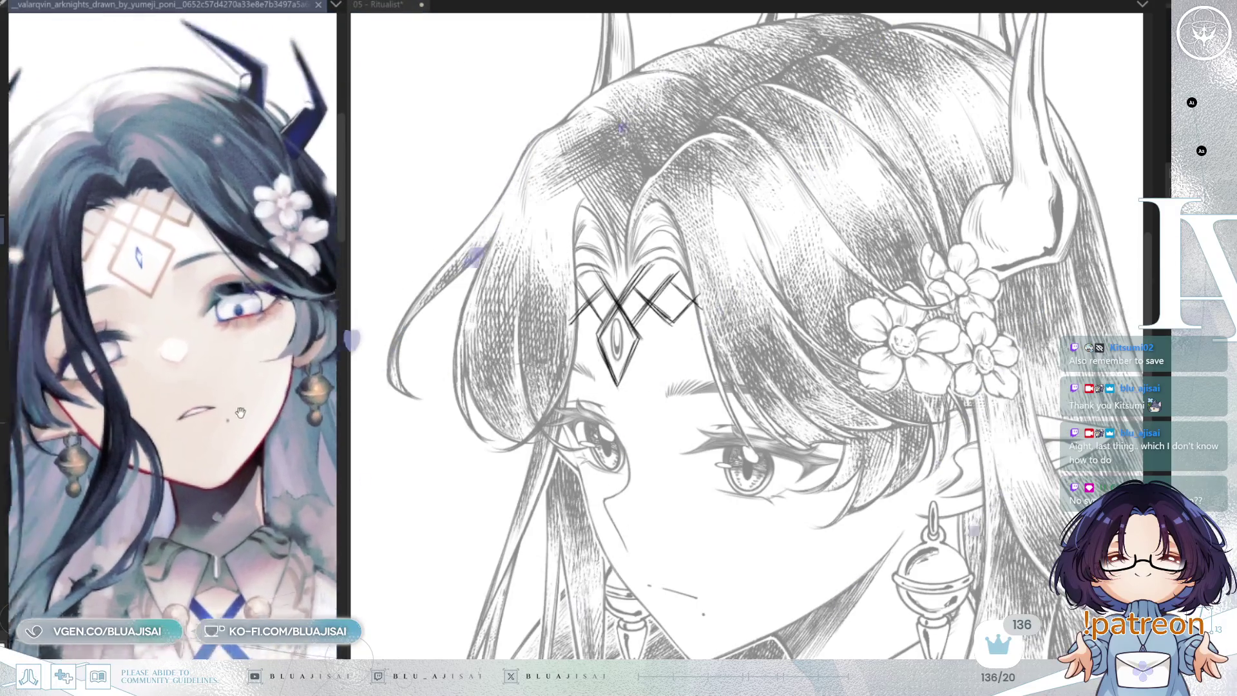
{"action": "left_click_drag", "start_coordinate": [779, 452], "coordinate": [774, 450]}
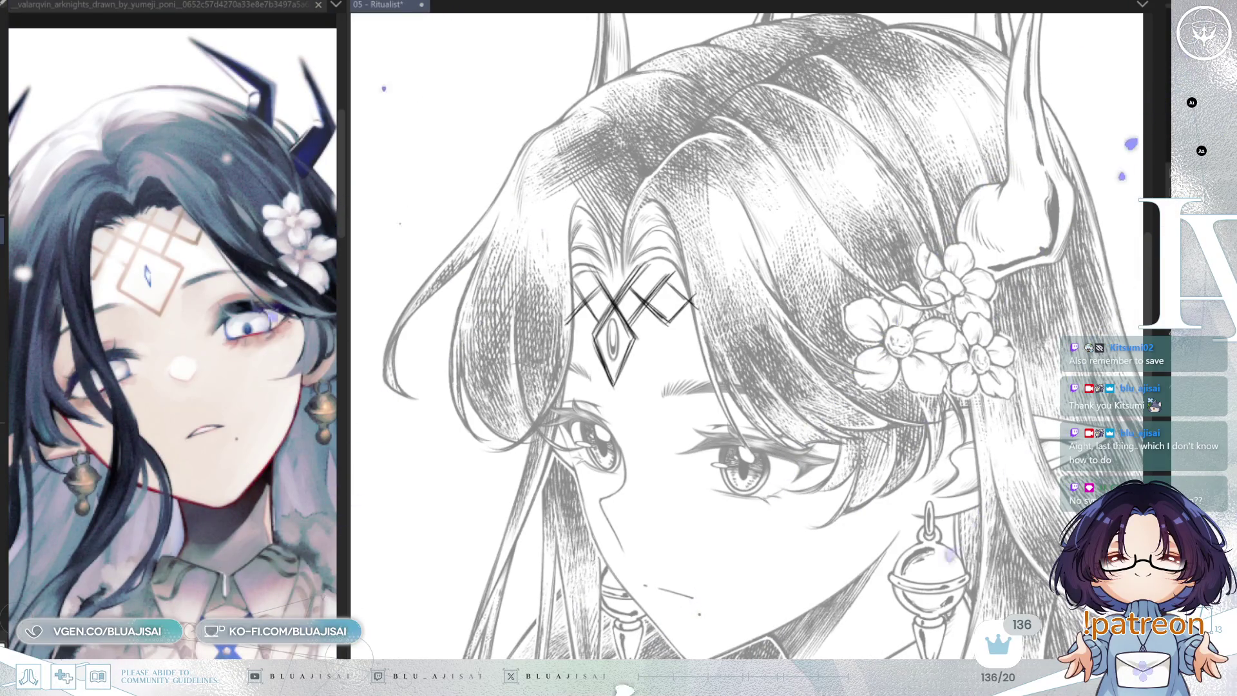
{"action": "scroll", "coordinate": [621, 235], "scroll_direction": "up", "scroll_amount": 5}
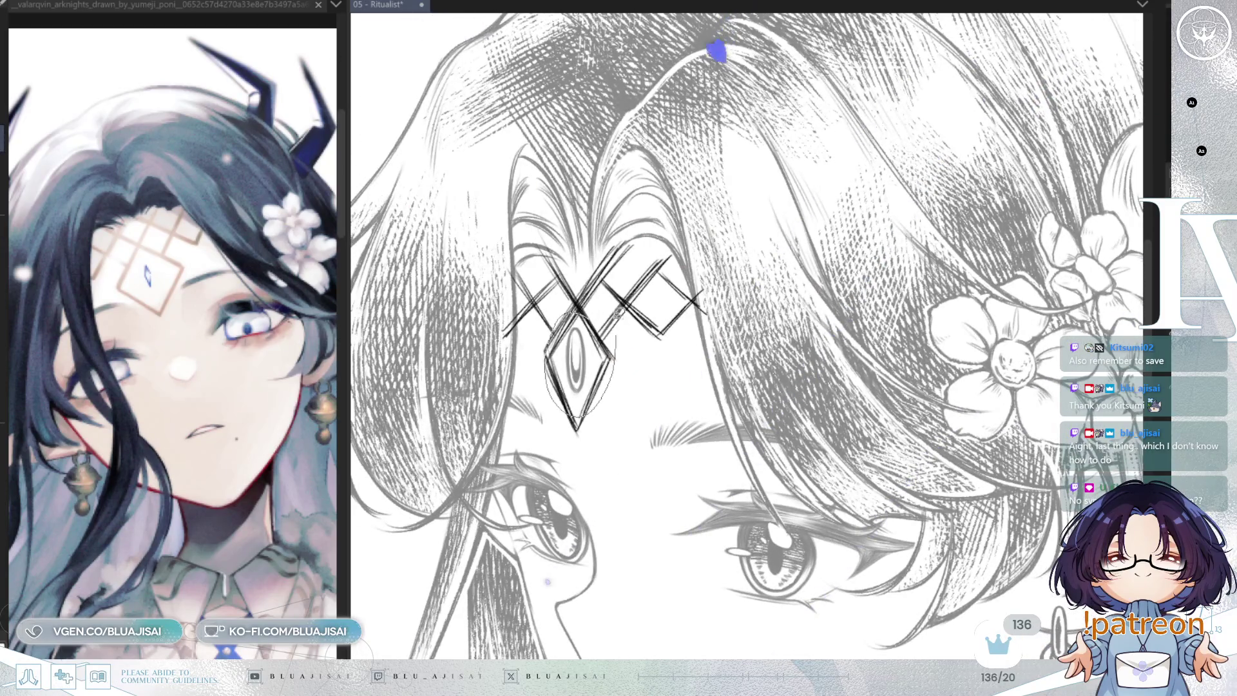
{"action": "key", "text": "ctrl+t"}
{"action": "left_click_drag", "start_coordinate": [604, 385], "coordinate": [606, 391]}
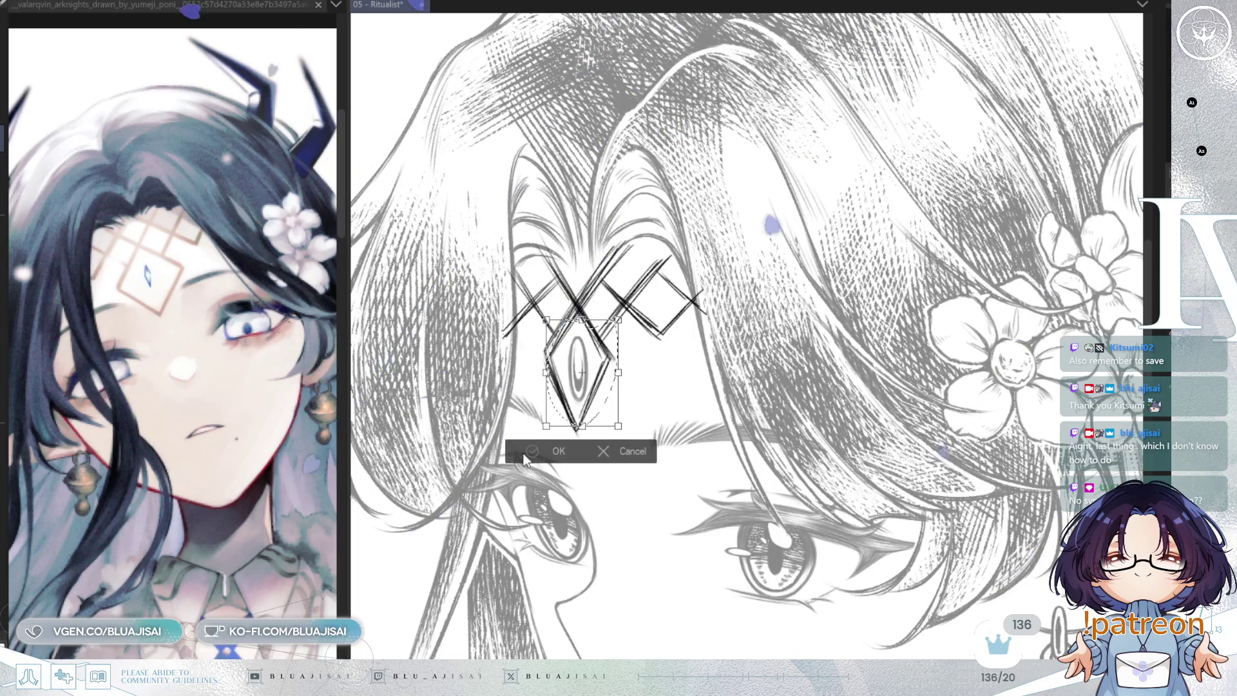
{"action": "left_click", "coordinate": [555, 451]}
{"action": "scroll", "coordinate": [802, 280], "scroll_direction": "down", "scroll_amount": 2}
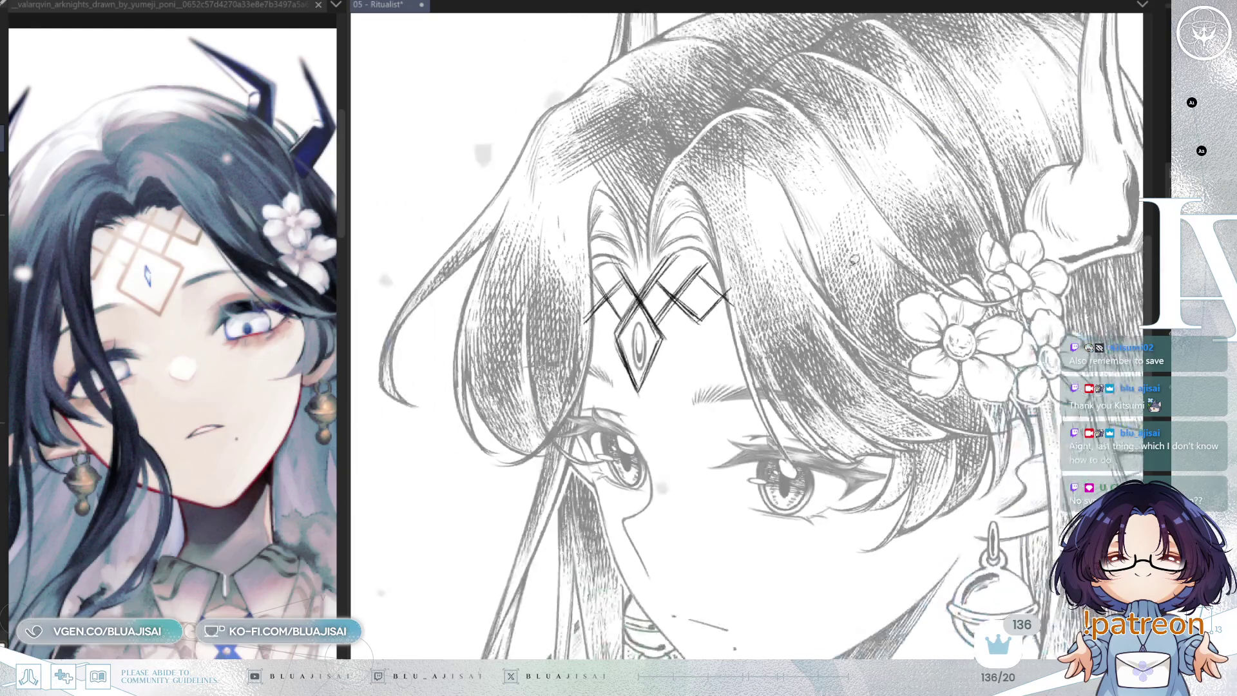
- Flip the view back, erase the crossed lines' left ends, and clear the old lattice and diamond
{"action": "key", "text": "h"}
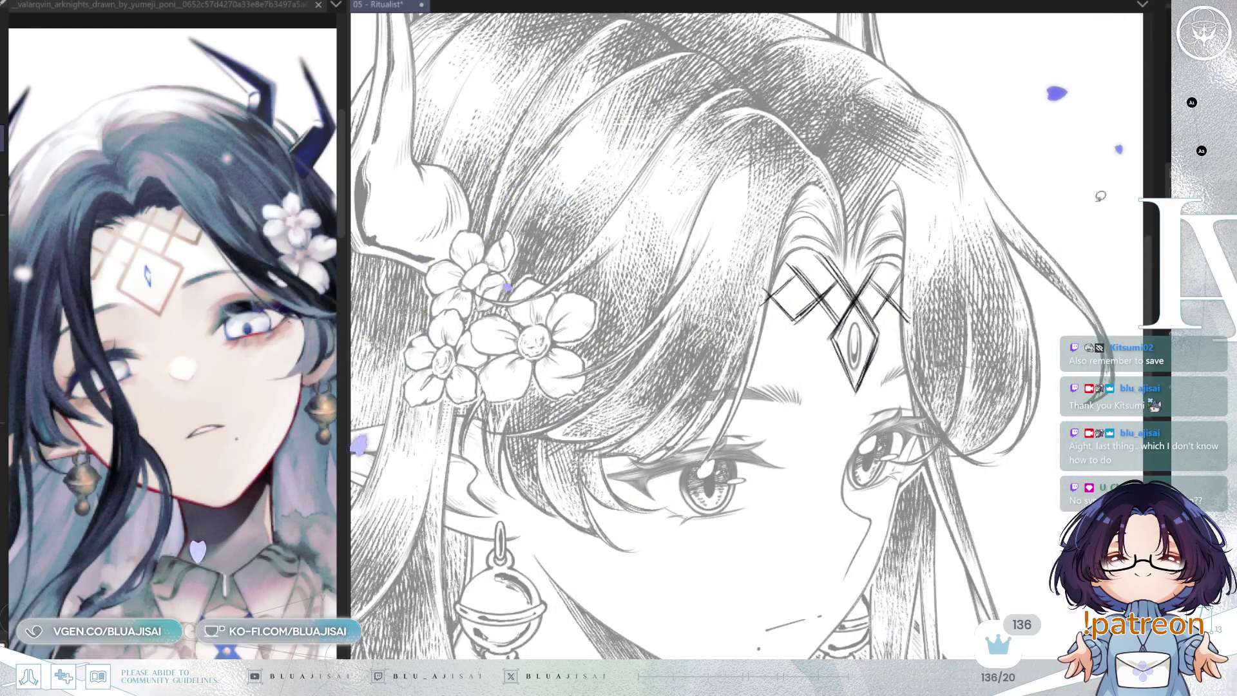
{"action": "key", "text": "h"}
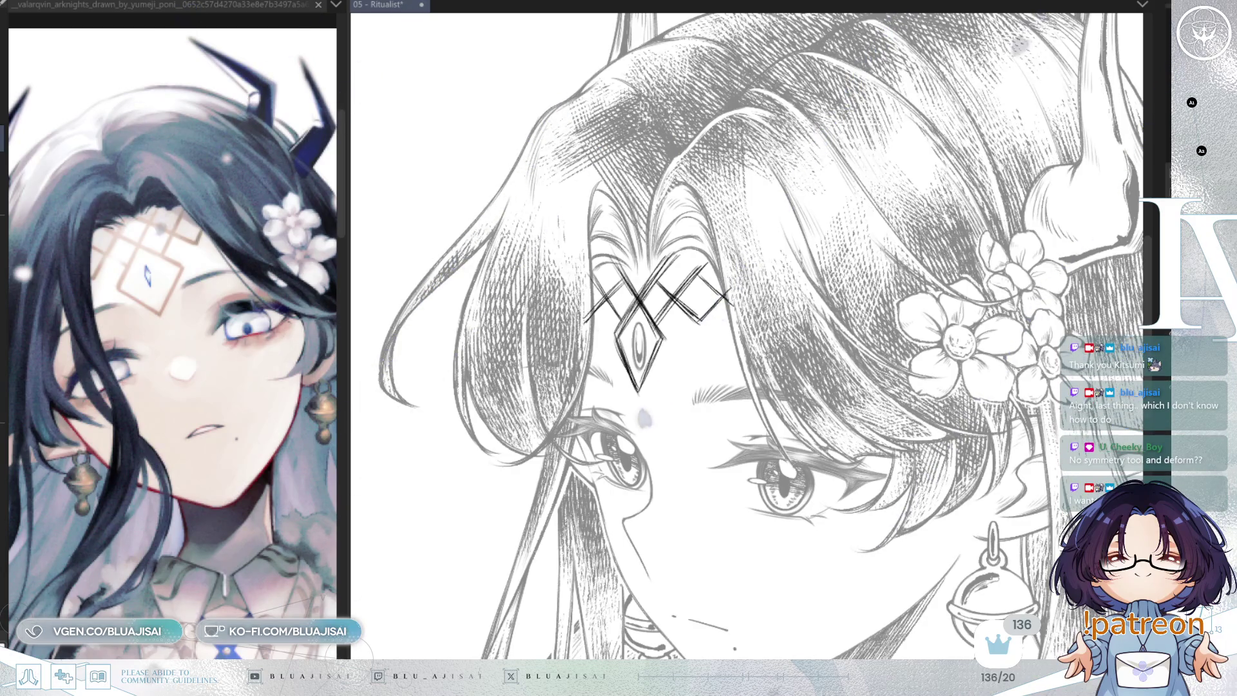
{"action": "scroll", "coordinate": [784, 125], "scroll_direction": "up", "scroll_amount": 2}
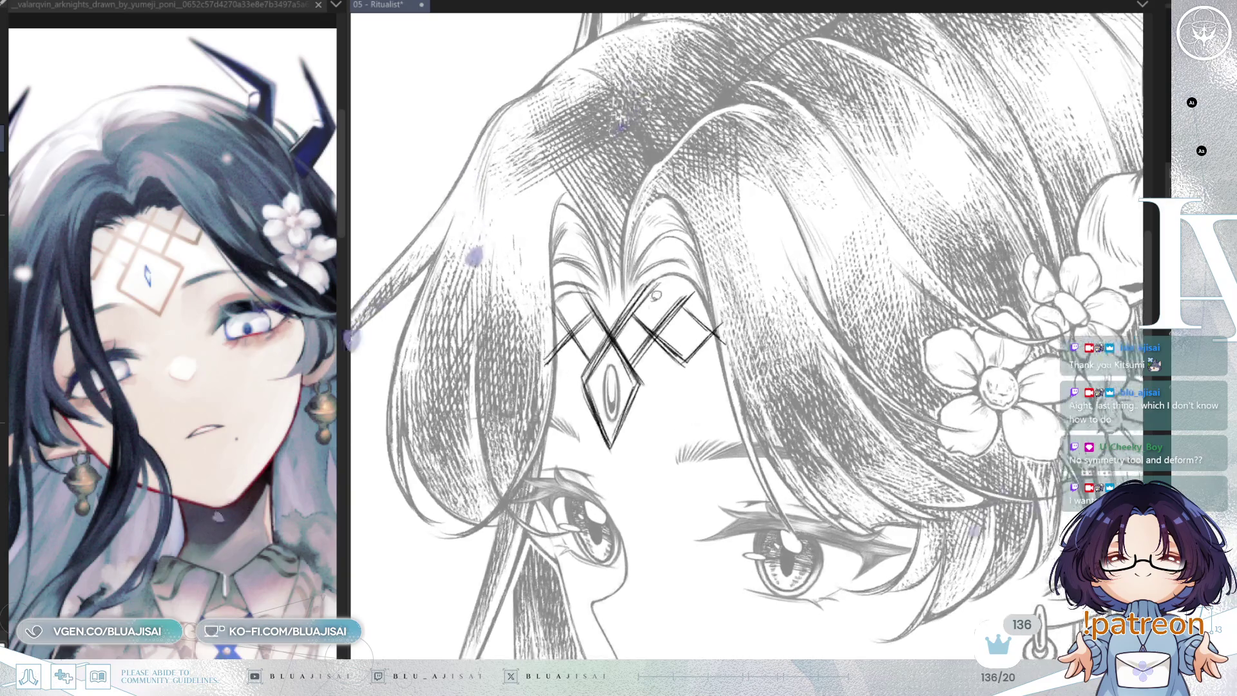
{"action": "left_click_drag", "start_coordinate": [570, 322], "coordinate": [523, 412]}
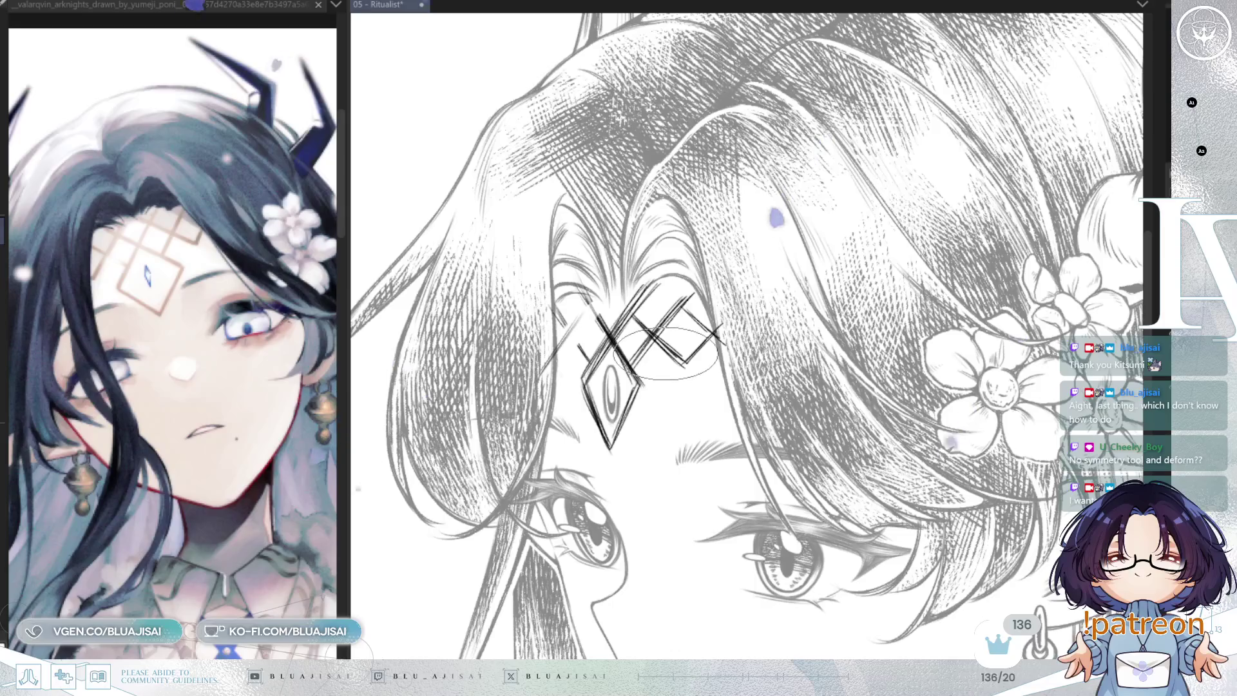
{"action": "key", "text": "Delete"}
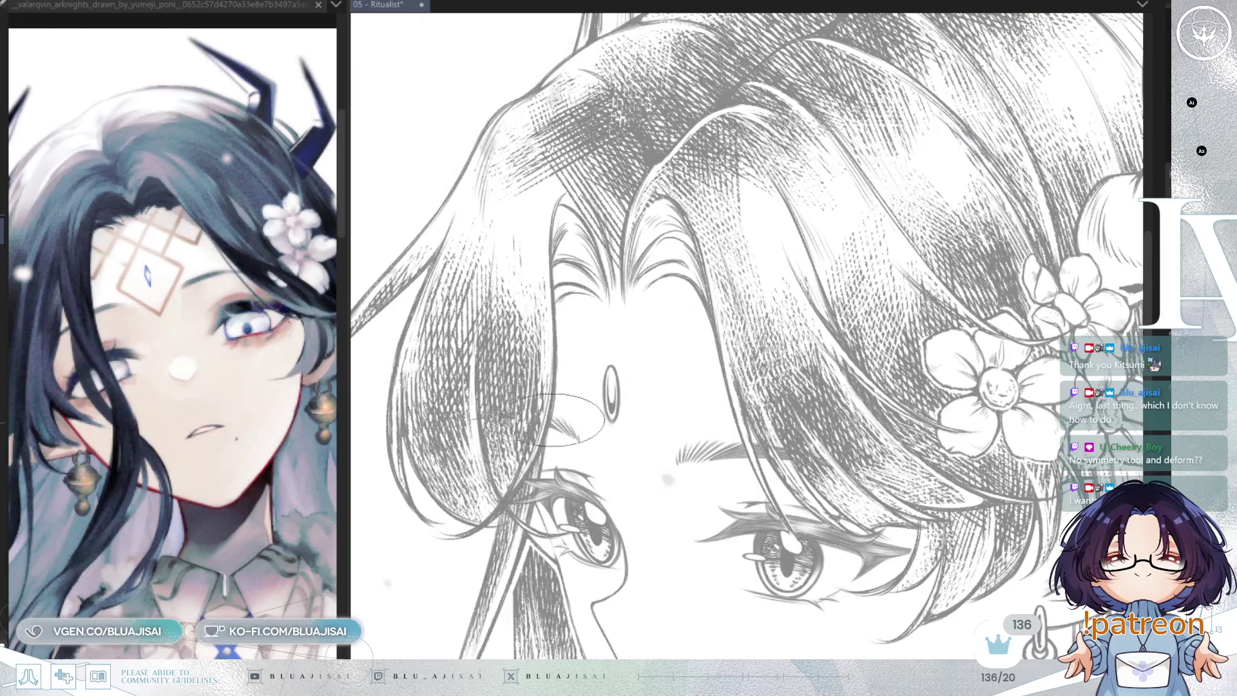
- Draw a bold diagonal stroke and duplicate it into four parallel diagonals across the forehead
{"action": "left_click_drag", "start_coordinate": [587, 379], "coordinate": [617, 358]}
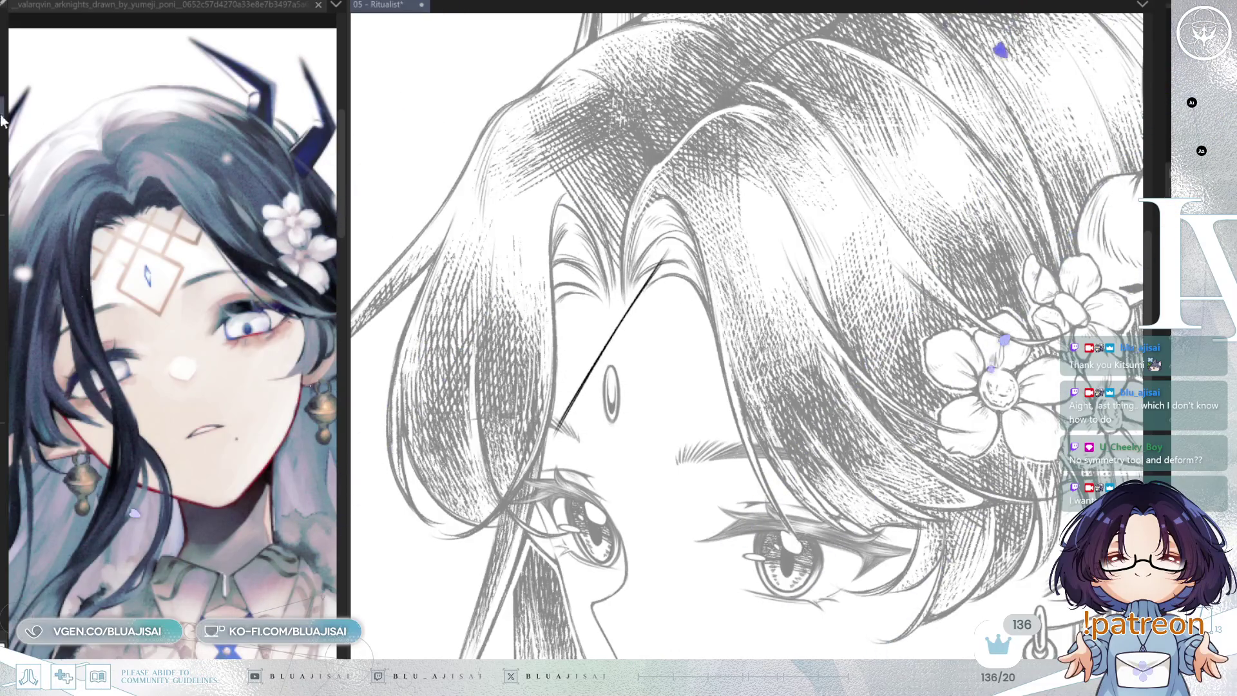
{"action": "left_click_drag", "start_coordinate": [688, 377], "coordinate": [710, 399]}
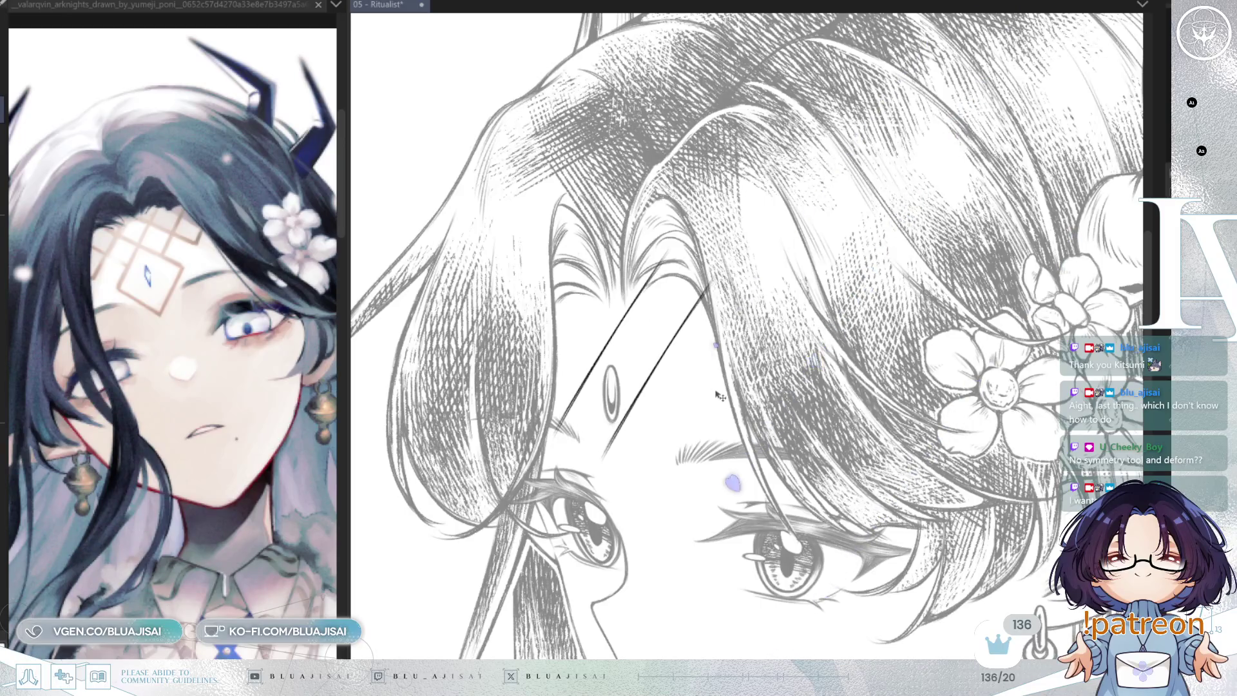
{"action": "left_click_drag", "start_coordinate": [717, 472], "coordinate": [733, 456]}
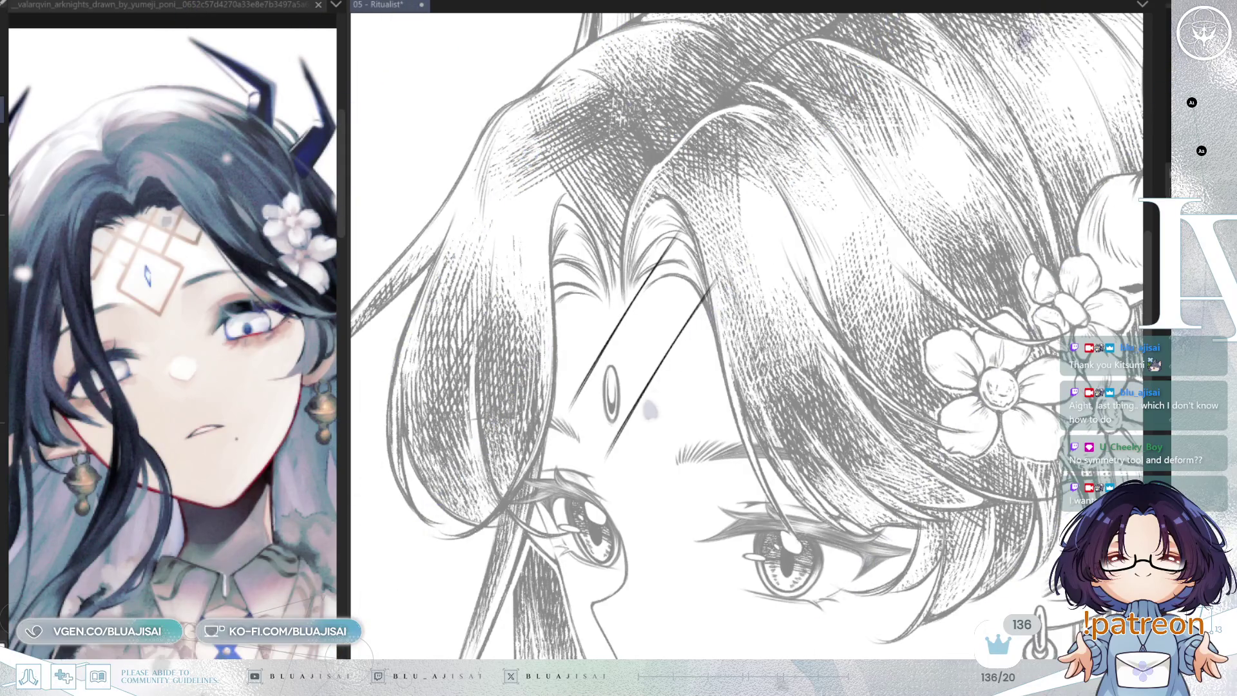
{"action": "left_click_drag", "start_coordinate": [619, 329], "coordinate": [742, 313]}
{"action": "key", "text": "ctrl+v"}
{"action": "left_click_drag", "start_coordinate": [828, 428], "coordinate": [818, 413]}
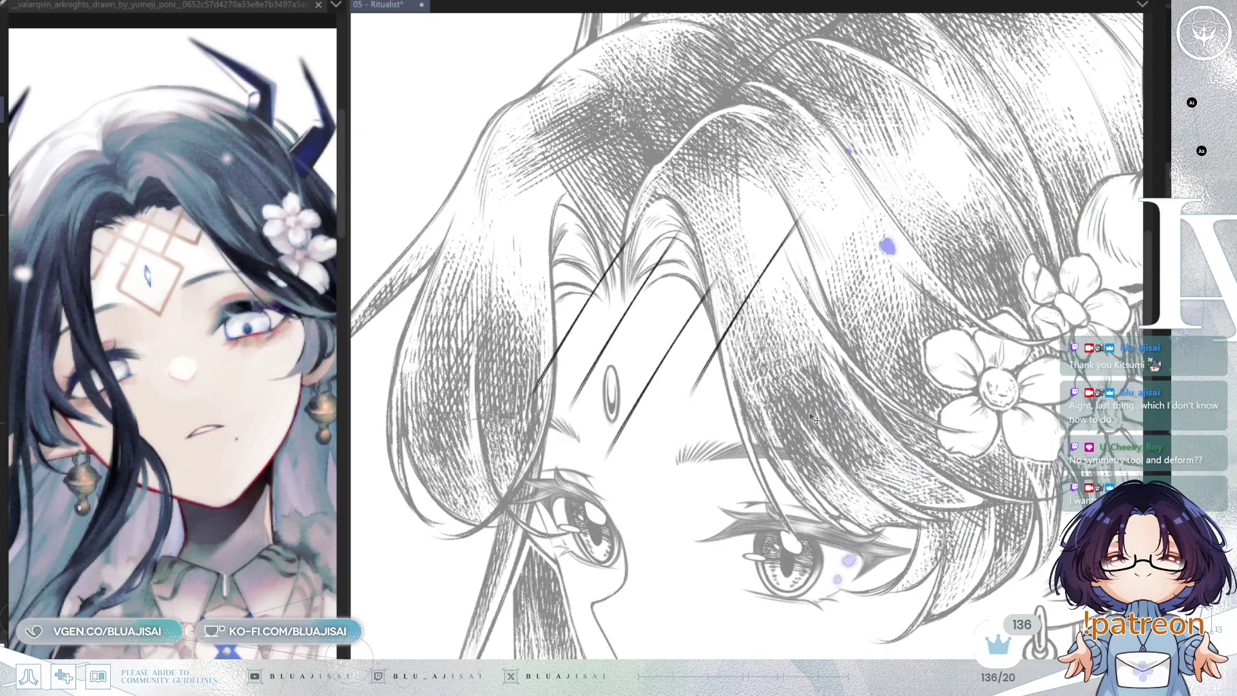
{"action": "key", "text": "ctrl+t"}
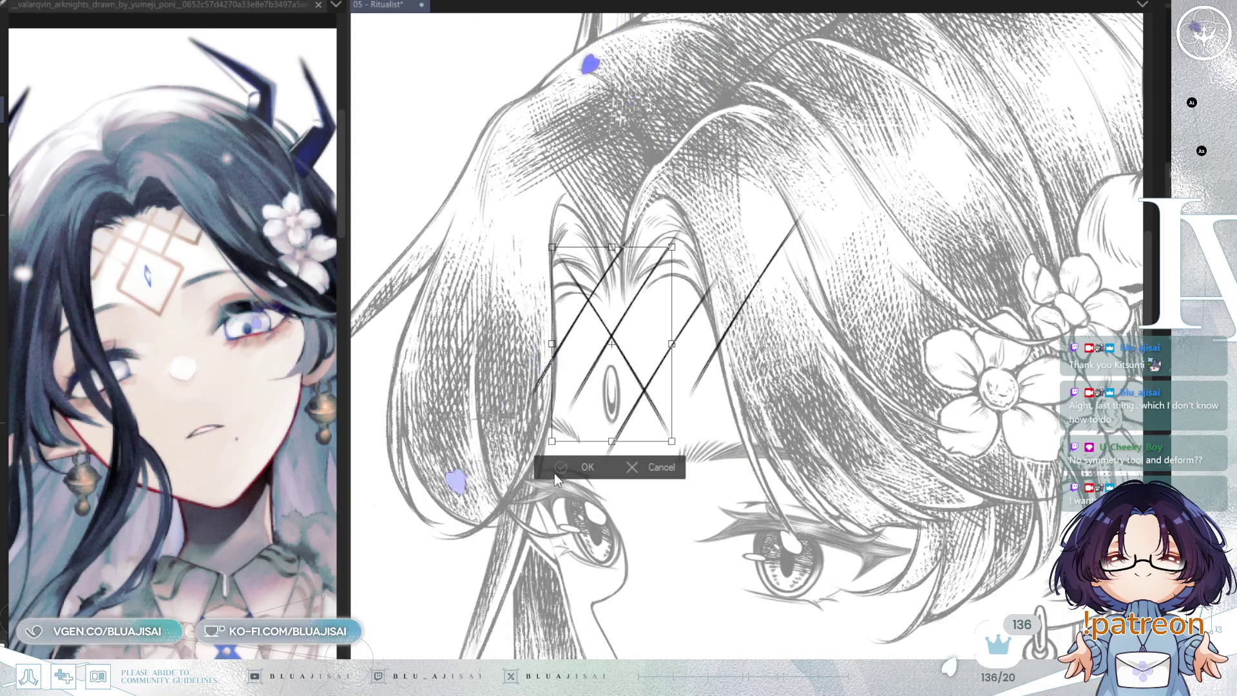
- Shift the crossed strokes left and flatten the lattice from its top and bottom edges
{"action": "left_click", "coordinate": [664, 475]}
{"action": "mouse_move", "coordinate": [664, 475]}
{"action": "left_mouse_down"}
{"action": "mouse_move", "coordinate": [630, 472]}
{"action": "mouse_move", "coordinate": [673, 419]}
{"action": "left_mouse_up"}
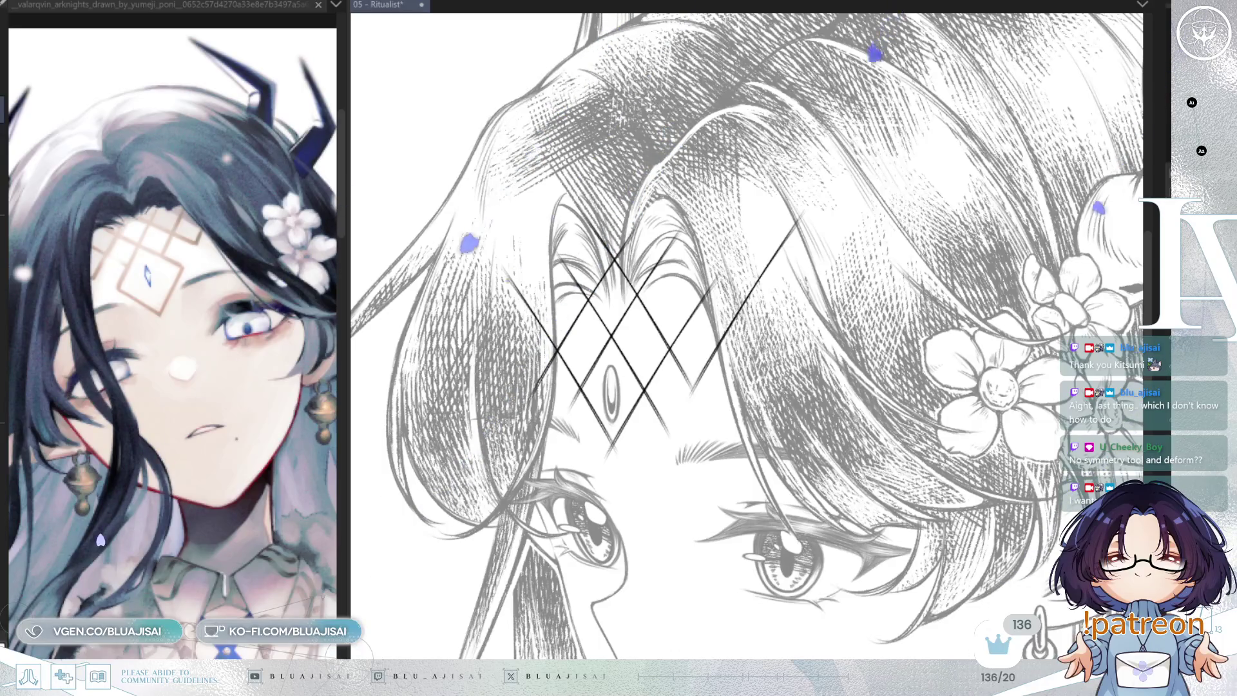
{"action": "key", "text": "ctrl+t"}
{"action": "left_click_drag", "start_coordinate": [653, 205], "coordinate": [649, 236]}
{"action": "left_click_drag", "start_coordinate": [655, 463], "coordinate": [655, 461]}
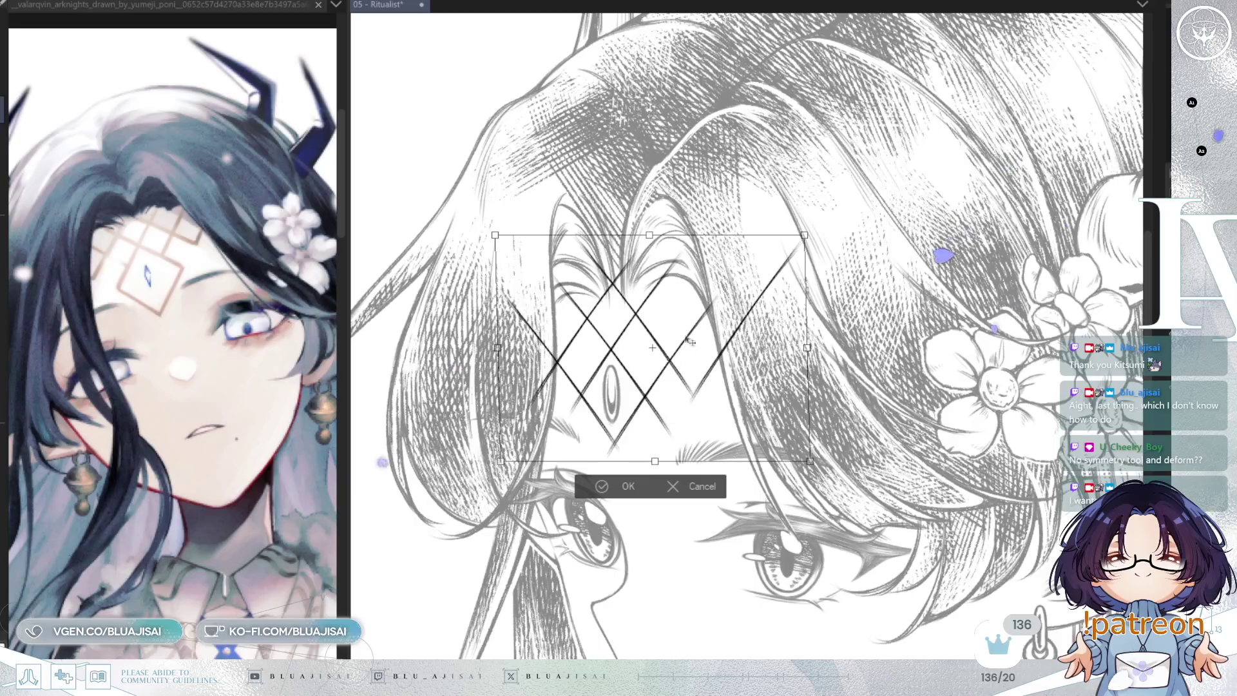
{"action": "left_click_drag", "start_coordinate": [654, 240], "coordinate": [651, 243]}
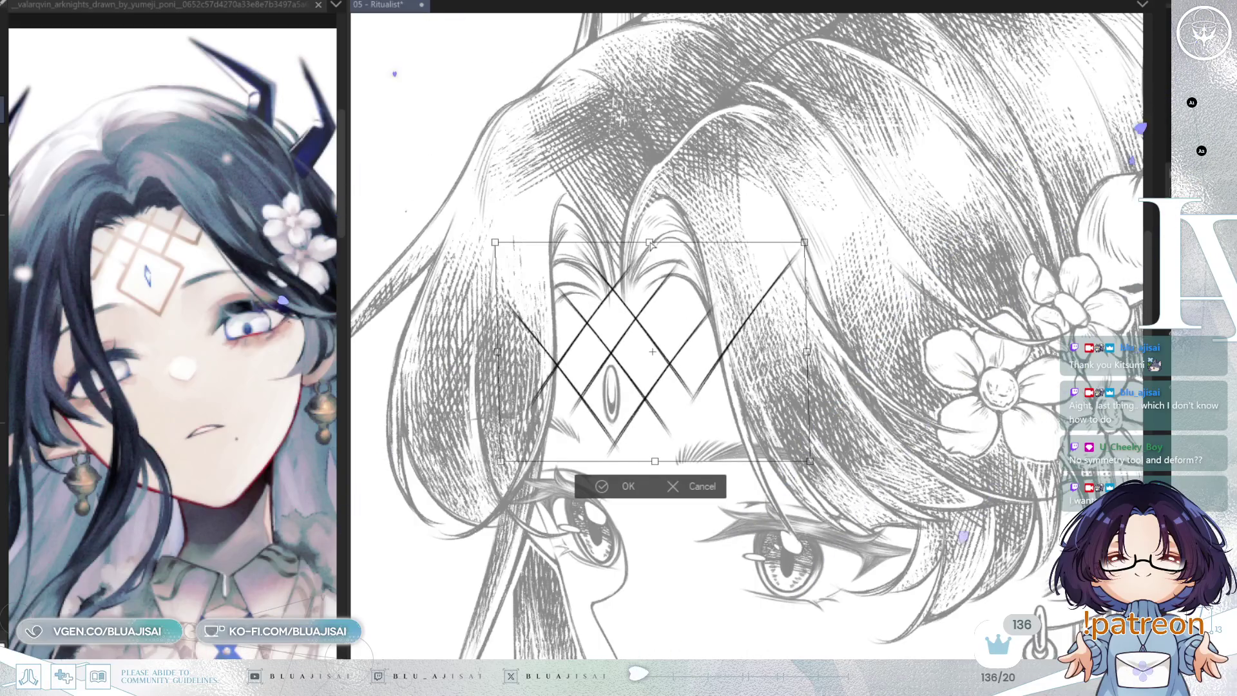
{"action": "scroll", "coordinate": [729, 485], "scroll_direction": "down", "scroll_amount": 2}
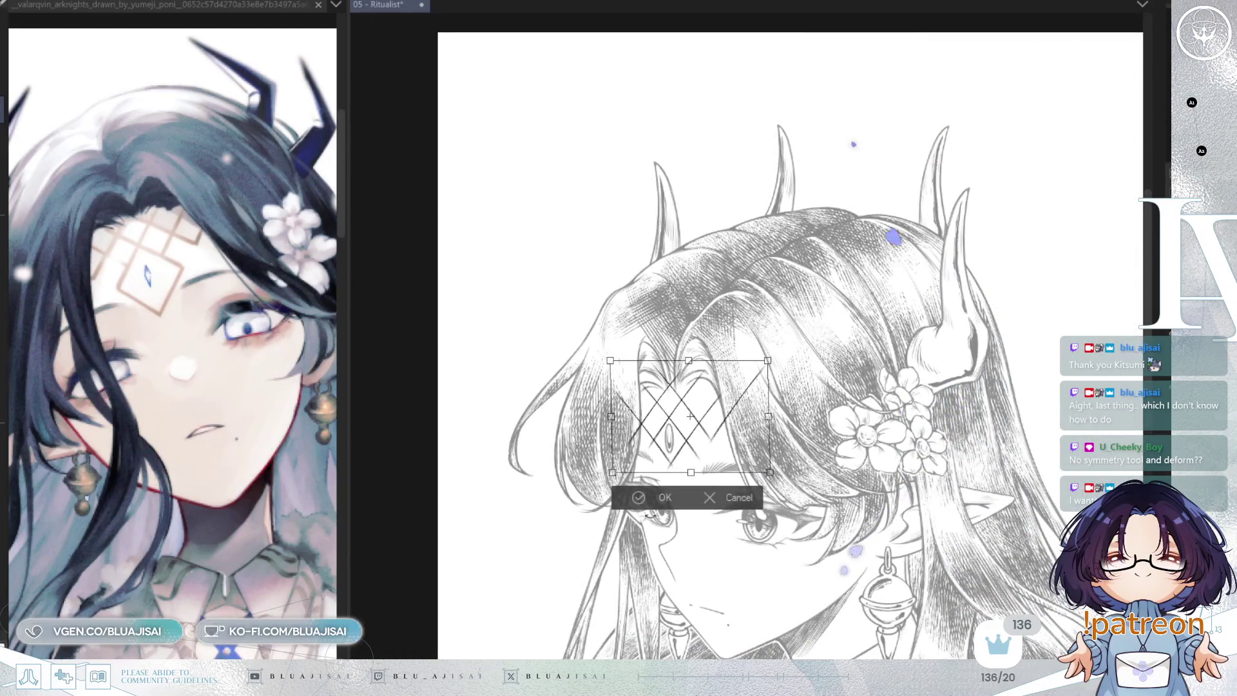
{"action": "left_click", "coordinate": [638, 497]}
- Mirror the view and zoom in closely on the forehead lattice ornament
{"action": "key", "text": "h"}
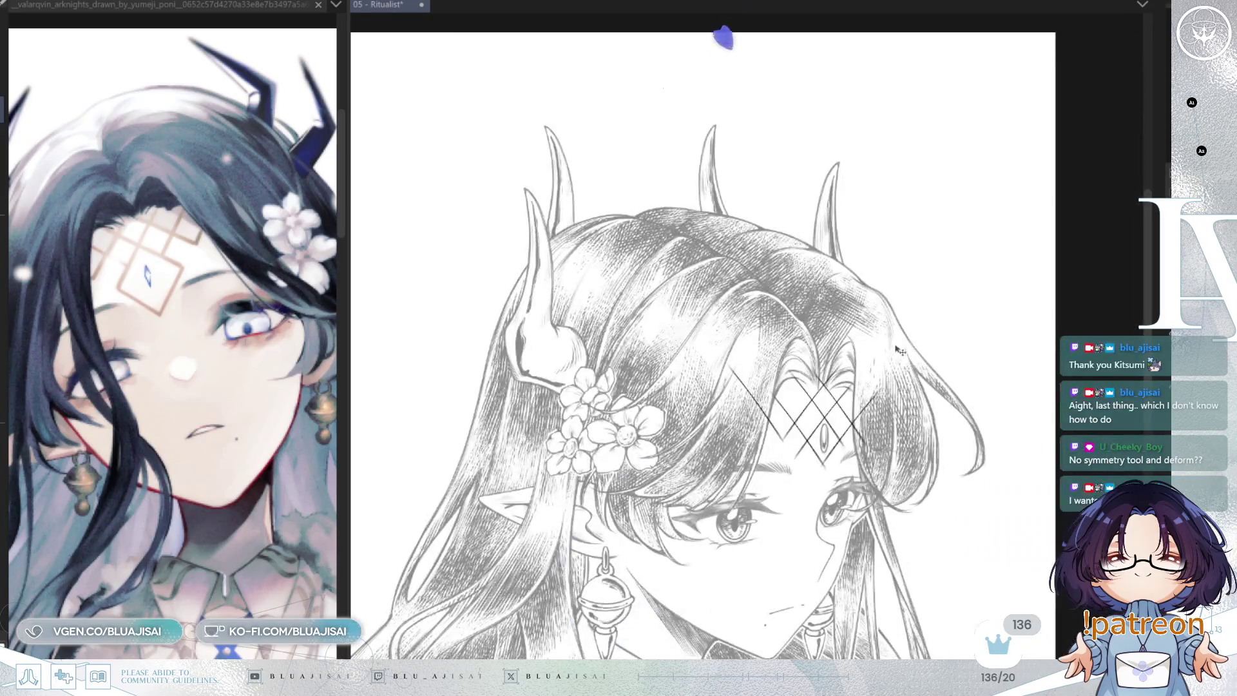
{"action": "scroll", "coordinate": [895, 361], "scroll_direction": "down", "scroll_amount": 2}
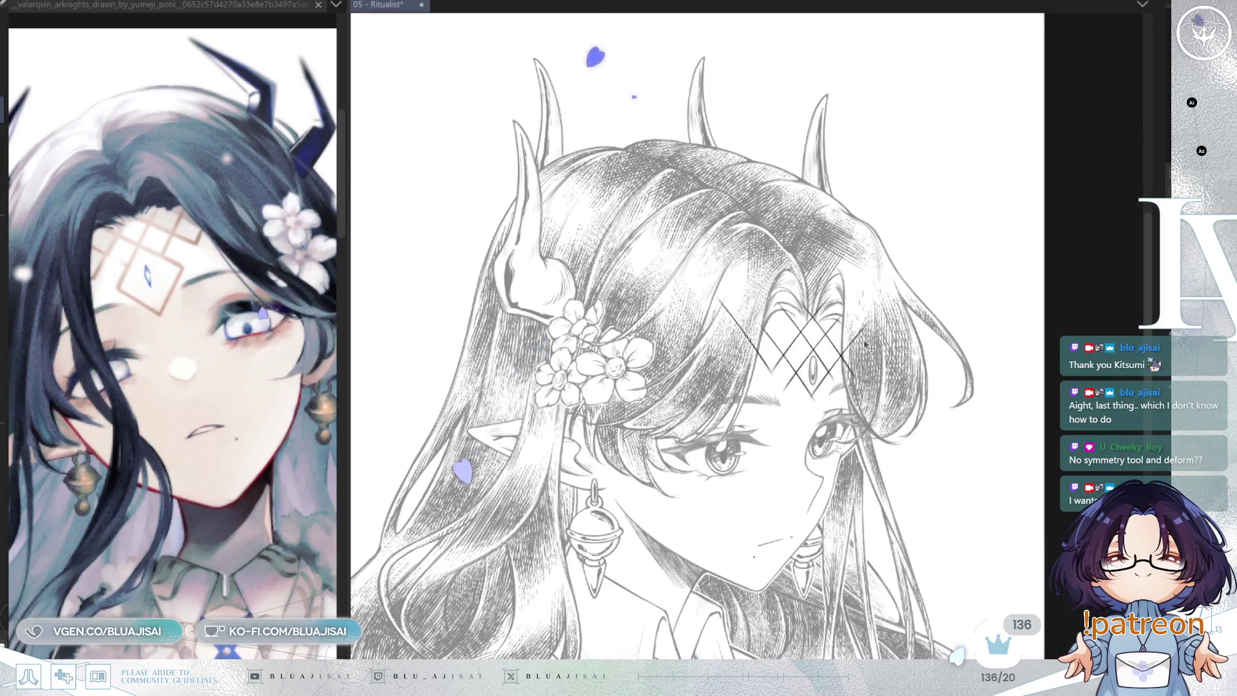
{"action": "scroll", "coordinate": [849, 359], "scroll_direction": "up", "scroll_amount": 2}
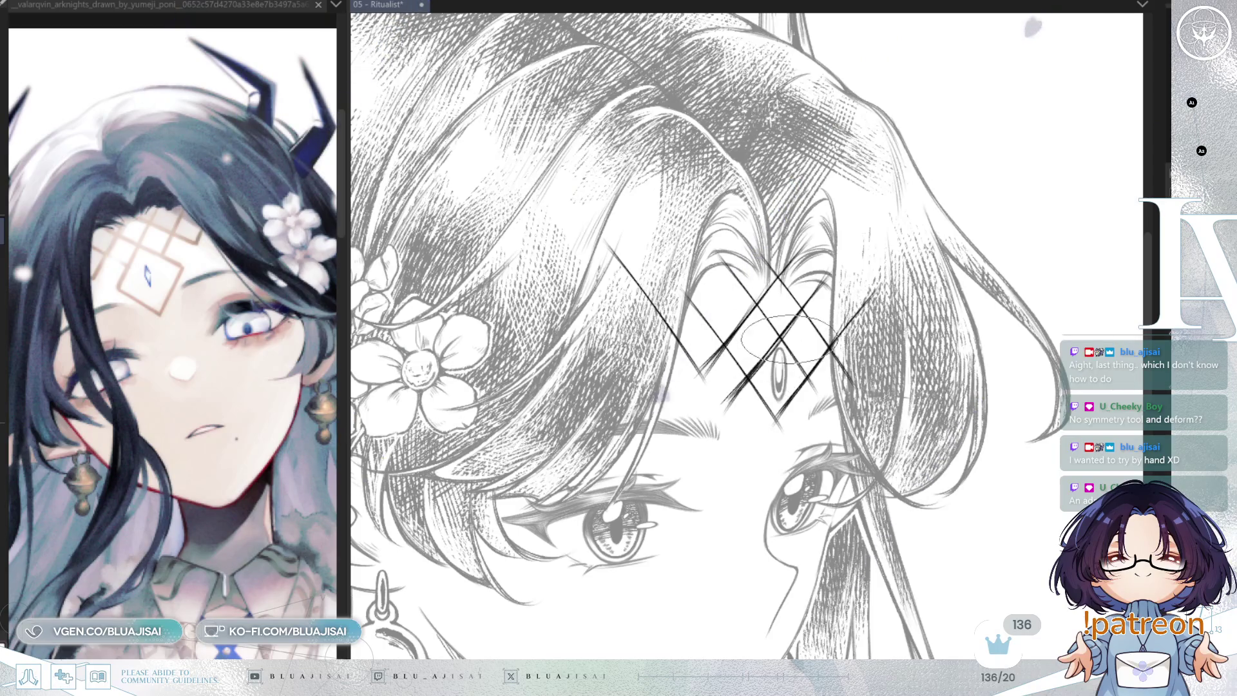
- Erase crosshatch ends overshooting the hair edge, the ornament's left corner, and below the lattice
{"action": "key", "text": "m"}
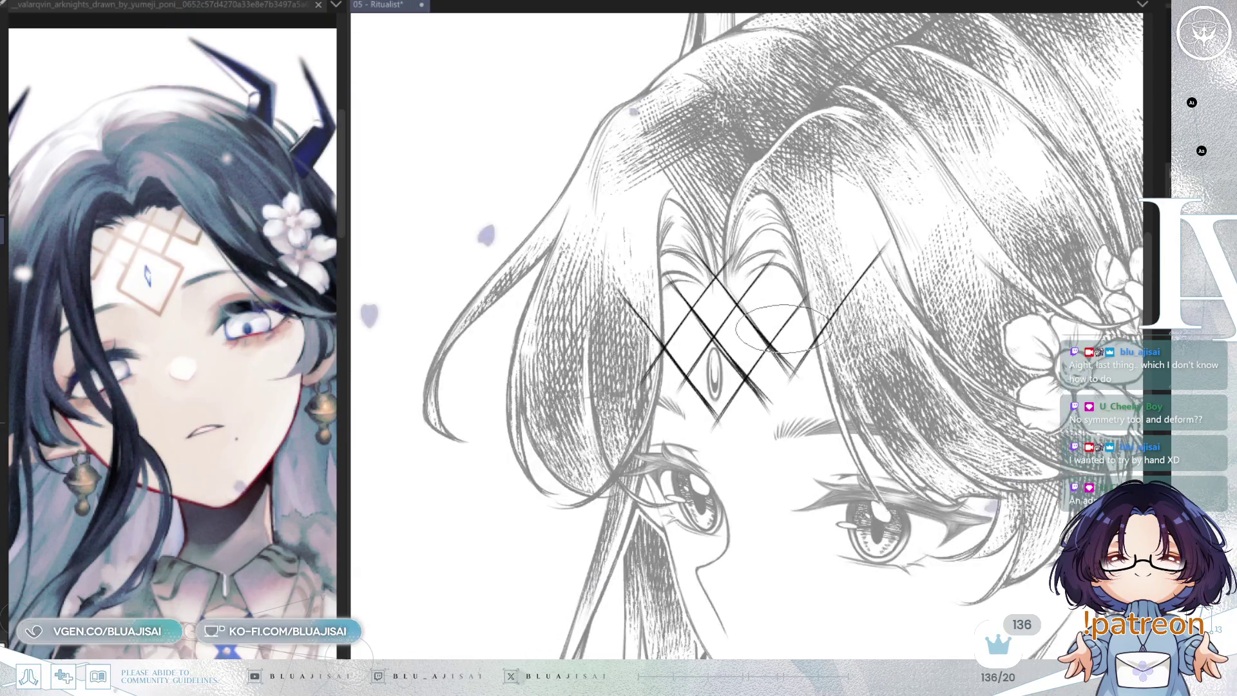
{"action": "left_click_drag", "start_coordinate": [729, 387], "coordinate": [705, 390]}
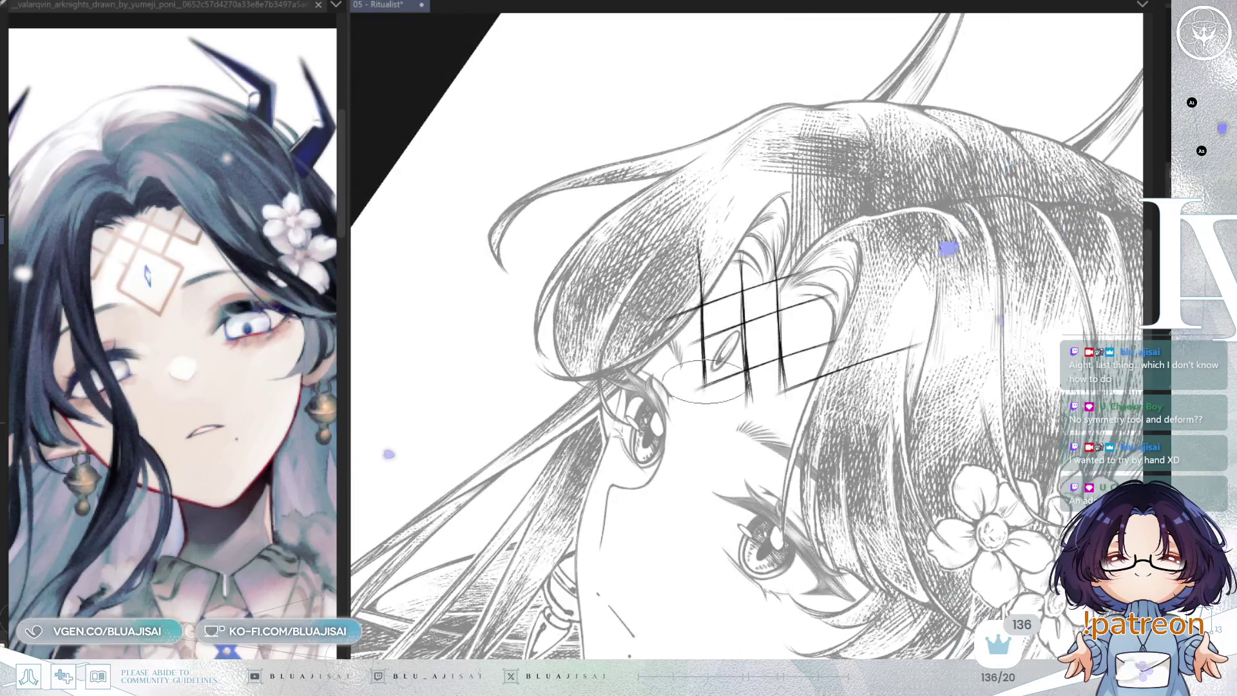
{"action": "left_click_drag", "start_coordinate": [742, 332], "coordinate": [680, 371]}
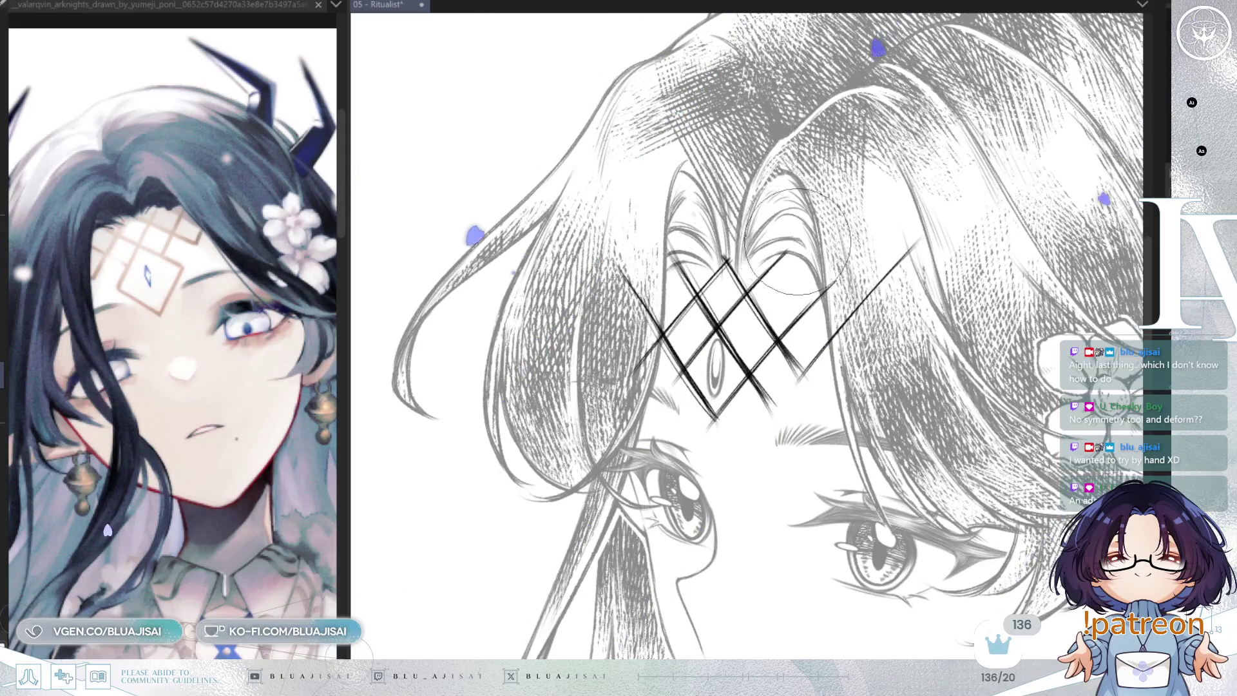
{"action": "left_click_drag", "start_coordinate": [843, 303], "coordinate": [859, 320]}
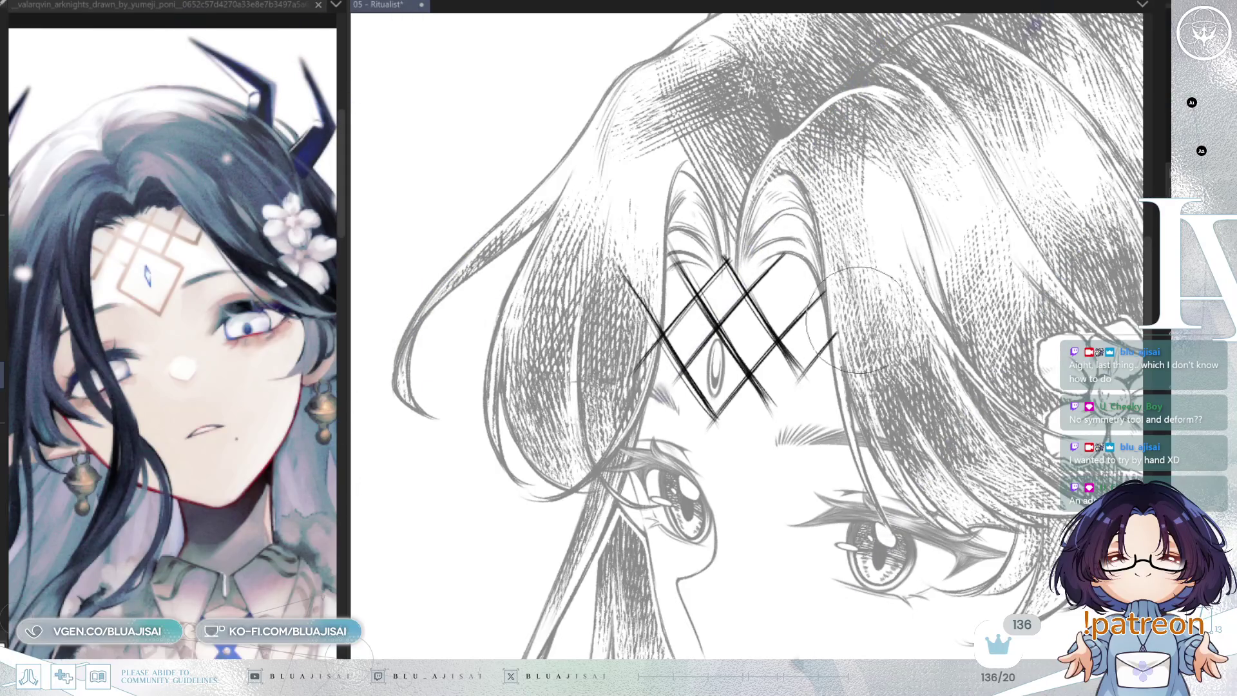
{"action": "left_click_drag", "start_coordinate": [635, 284], "coordinate": [648, 380]}
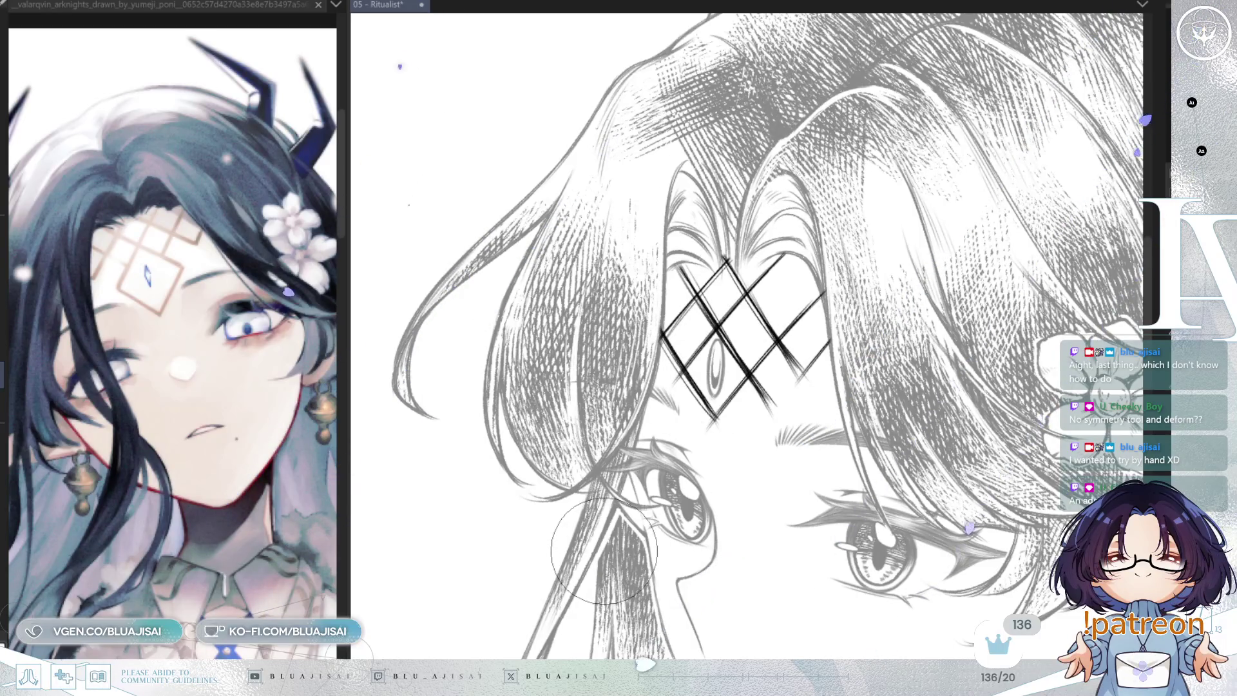
{"action": "mouse_move", "coordinate": [764, 380]}
{"action": "left_mouse_down"}
{"action": "mouse_move", "coordinate": [744, 396]}
{"action": "mouse_move", "coordinate": [696, 397]}
{"action": "left_mouse_up"}
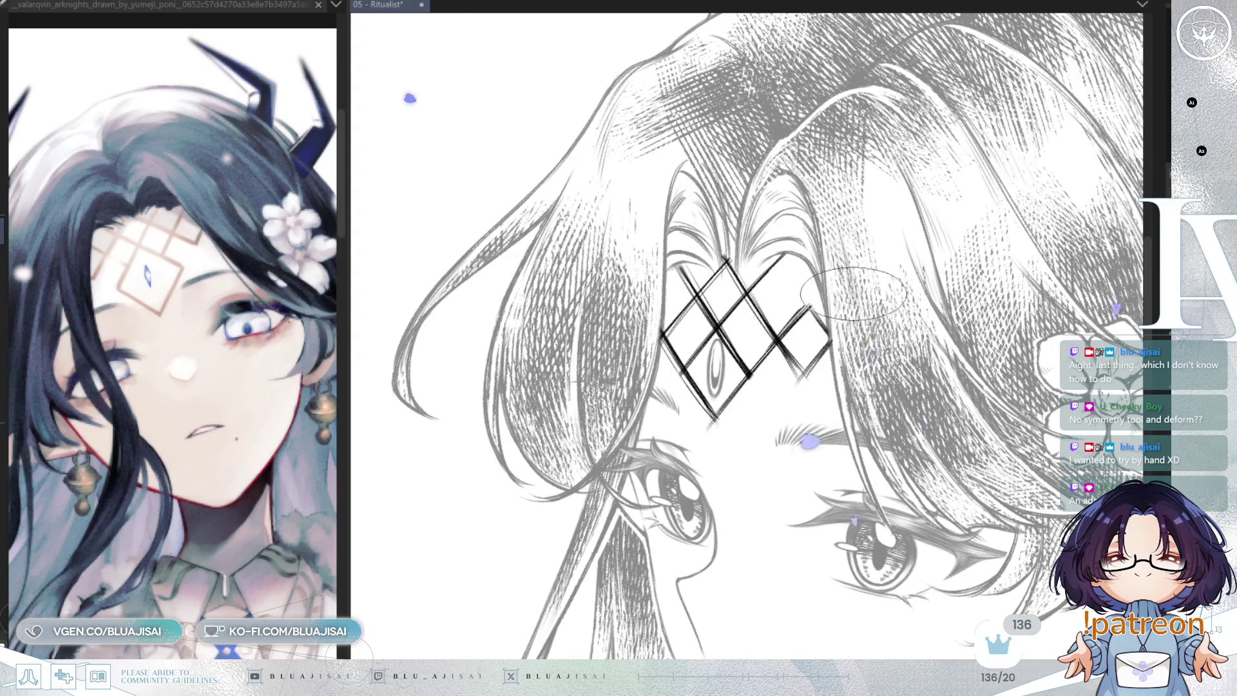
{"action": "scroll", "coordinate": [903, 261], "scroll_direction": "down", "scroll_amount": 2}
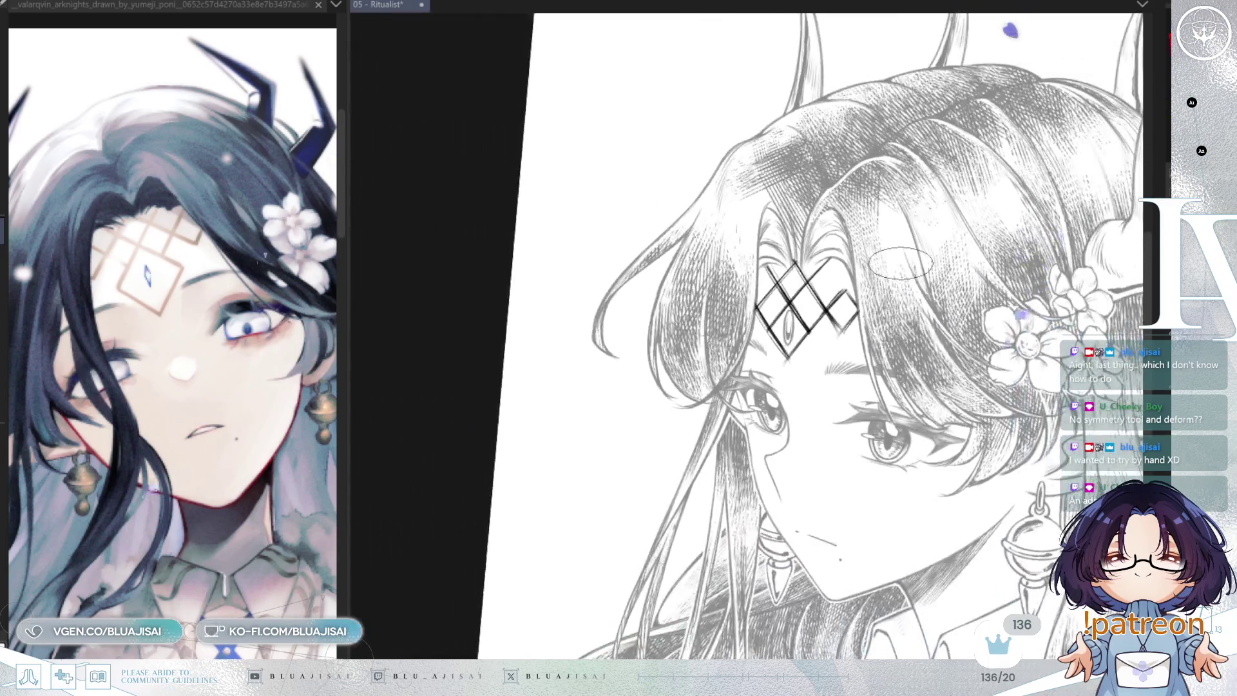
- Mirror the whole-face view to check the forehead ornament, flip back, enlarge the brush, then mirror again
{"action": "left_click_drag", "start_coordinate": [975, 276], "coordinate": [924, 220]}
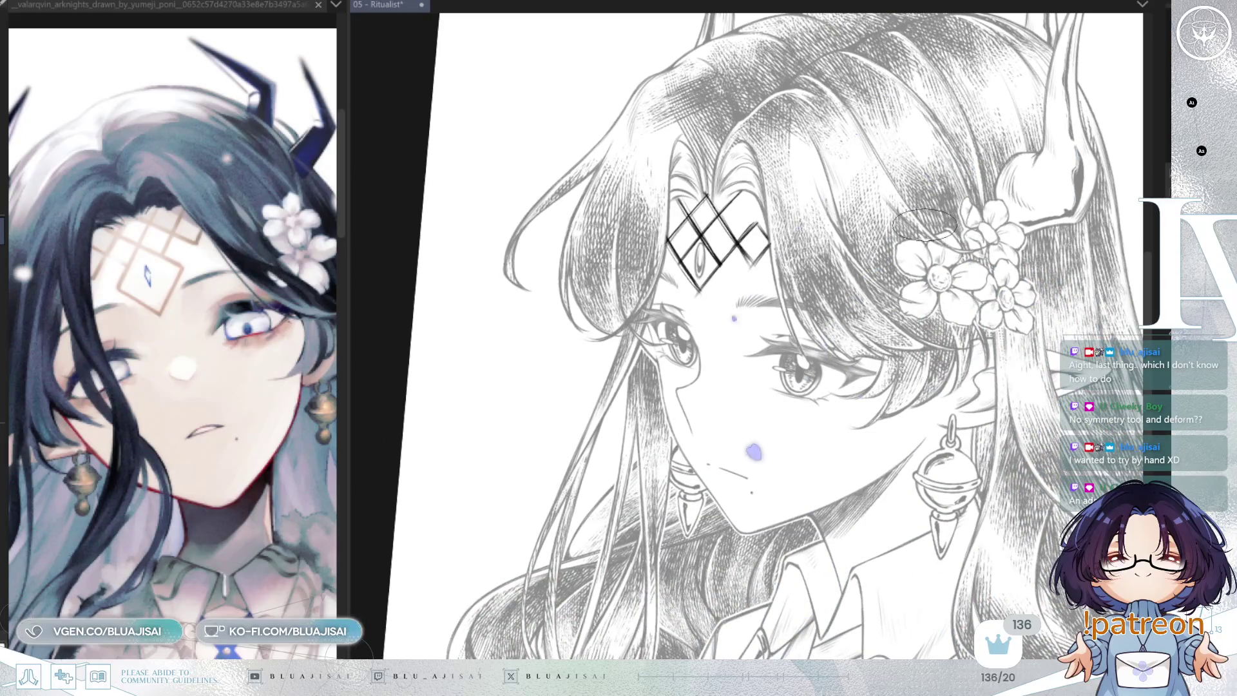
{"action": "key", "text": "m"}
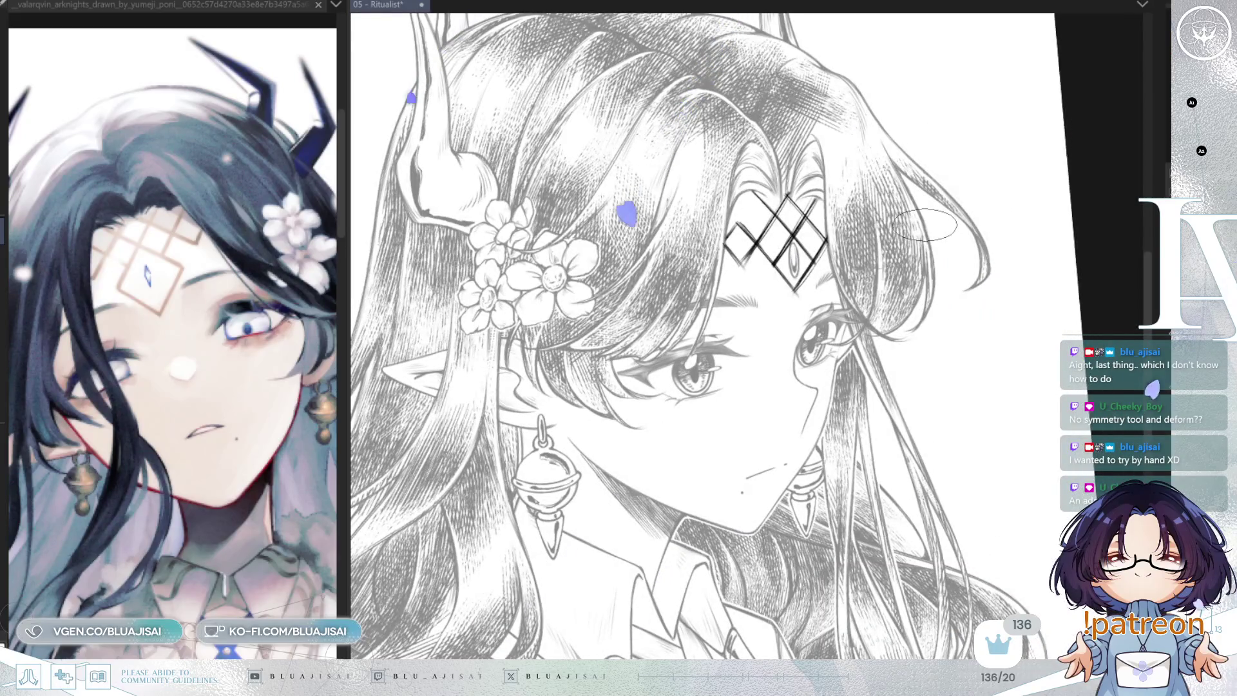
{"action": "key", "text": "m"}
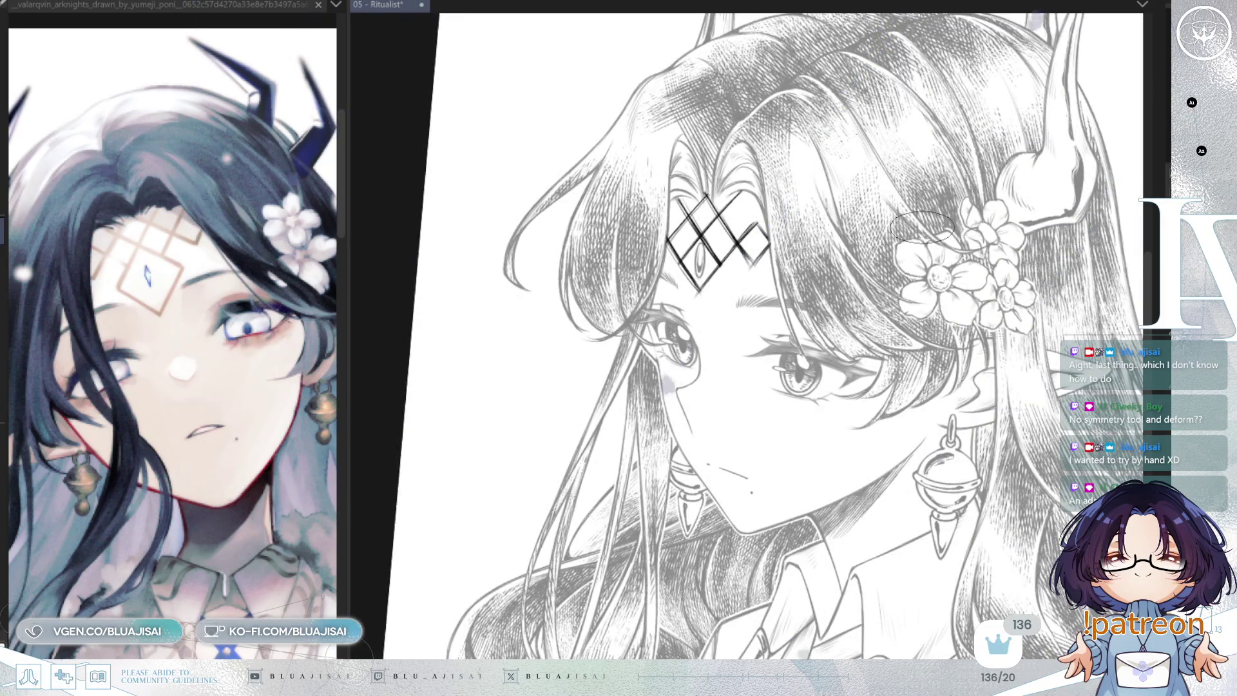
{"action": "scroll", "coordinate": [920, 229], "scroll_direction": "up", "scroll_amount": 3}
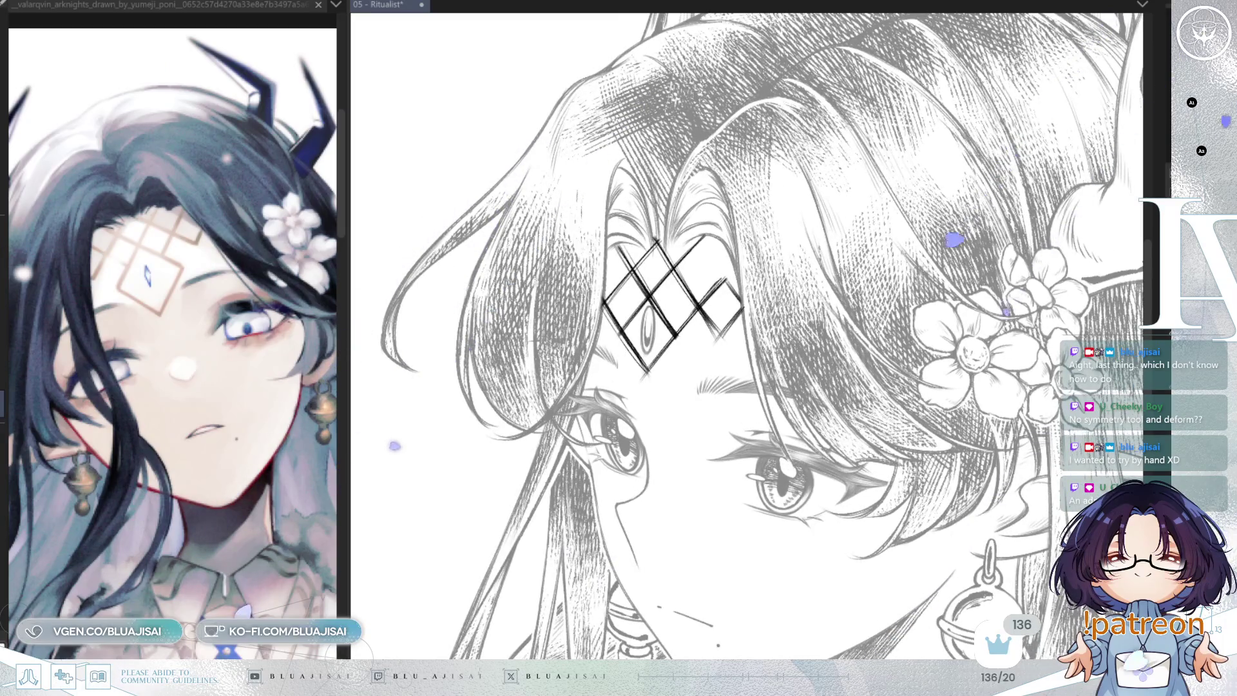
{"action": "key", "text": "bracketright"}
{"action": "key", "text": "bracketright"}
{"action": "key", "text": "bracketright"}
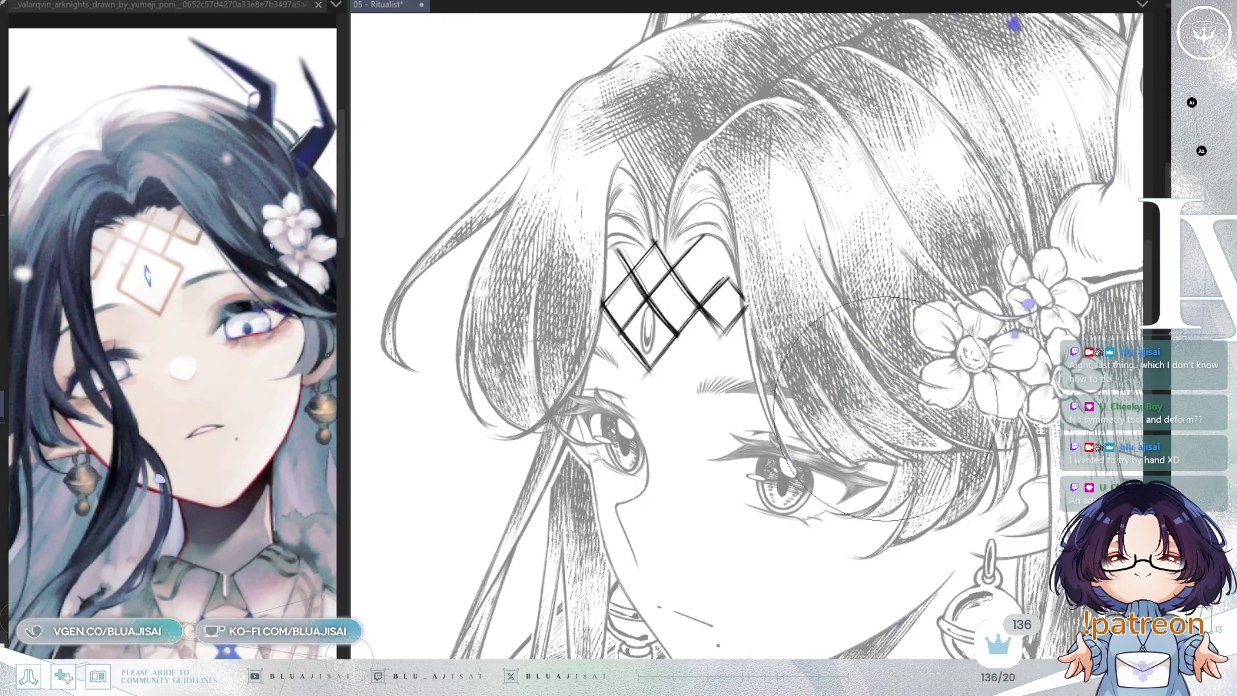
{"action": "scroll", "coordinate": [884, 416], "scroll_direction": "down", "scroll_amount": 3}
{"action": "key", "text": "m"}
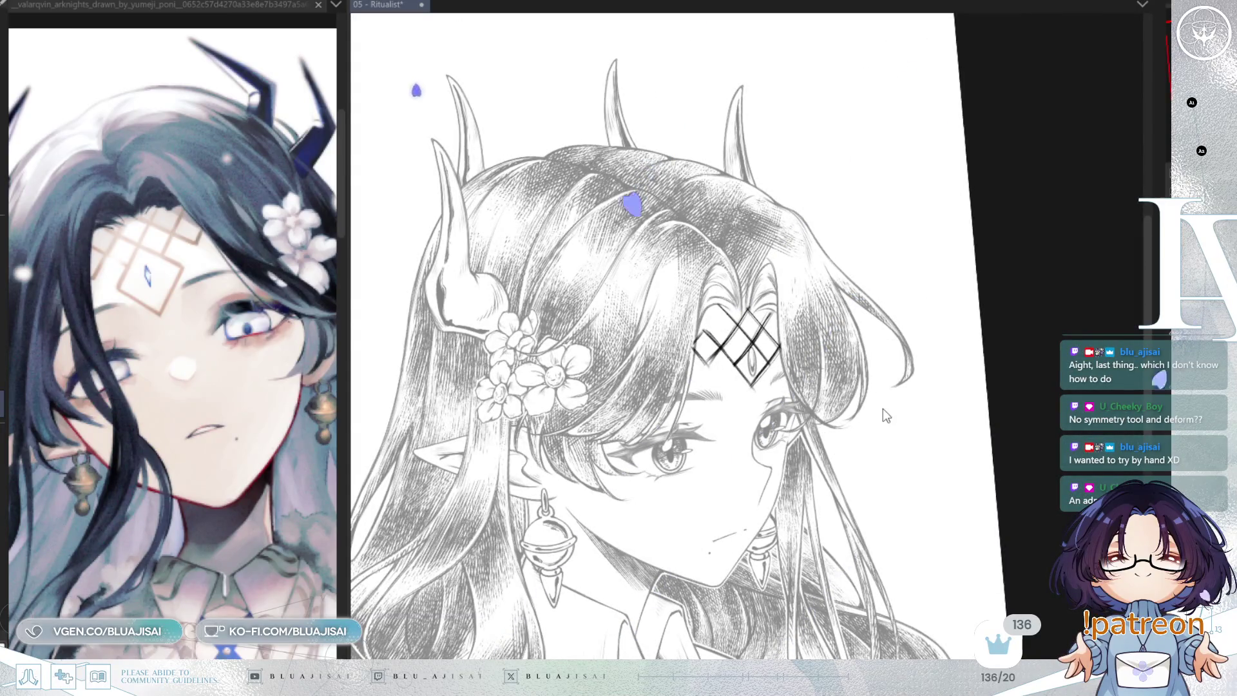
- Free-transform the forehead lattice, pulling its corners and edges so it tilts with the forehead
{"action": "key", "text": "ctrl+t"}
{"action": "left_click_drag", "start_coordinate": [690, 345], "coordinate": [689, 352]}
{"action": "left_click_drag", "start_coordinate": [817, 386], "coordinate": [822, 395]}
{"action": "left_click_drag", "start_coordinate": [747, 290], "coordinate": [745, 281]}
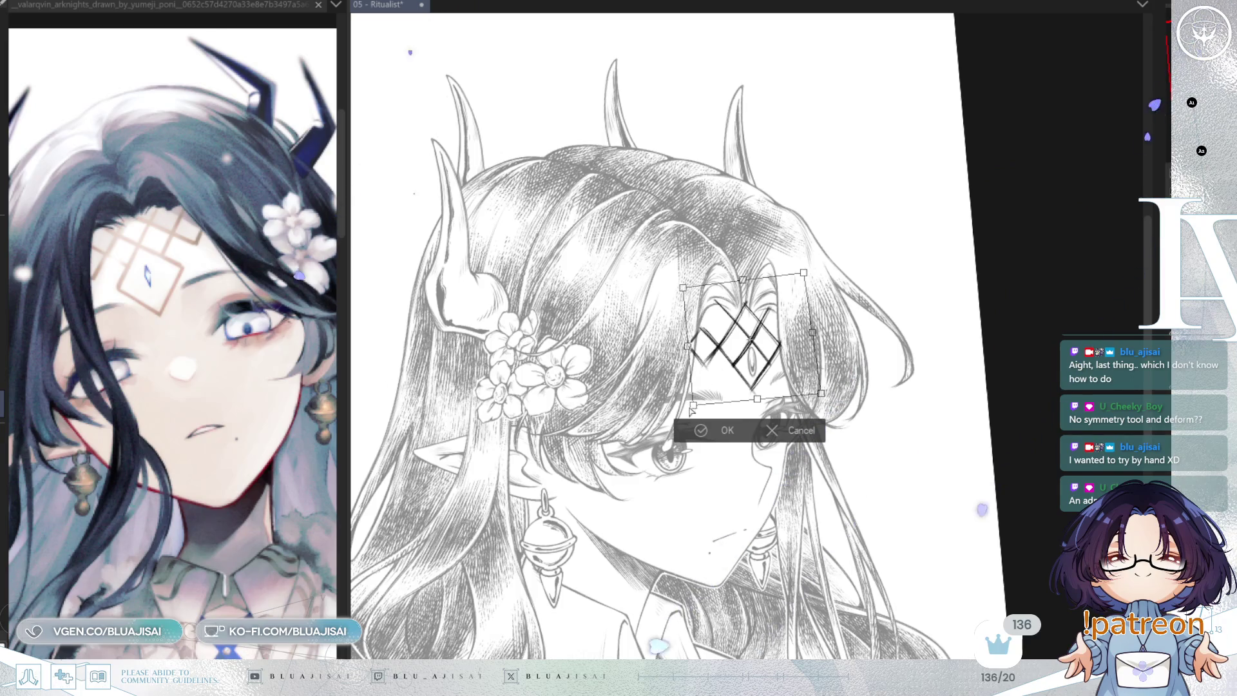
{"action": "left_click_drag", "start_coordinate": [691, 410], "coordinate": [690, 413]}
{"action": "left_click_drag", "start_coordinate": [804, 272], "coordinate": [806, 276]}
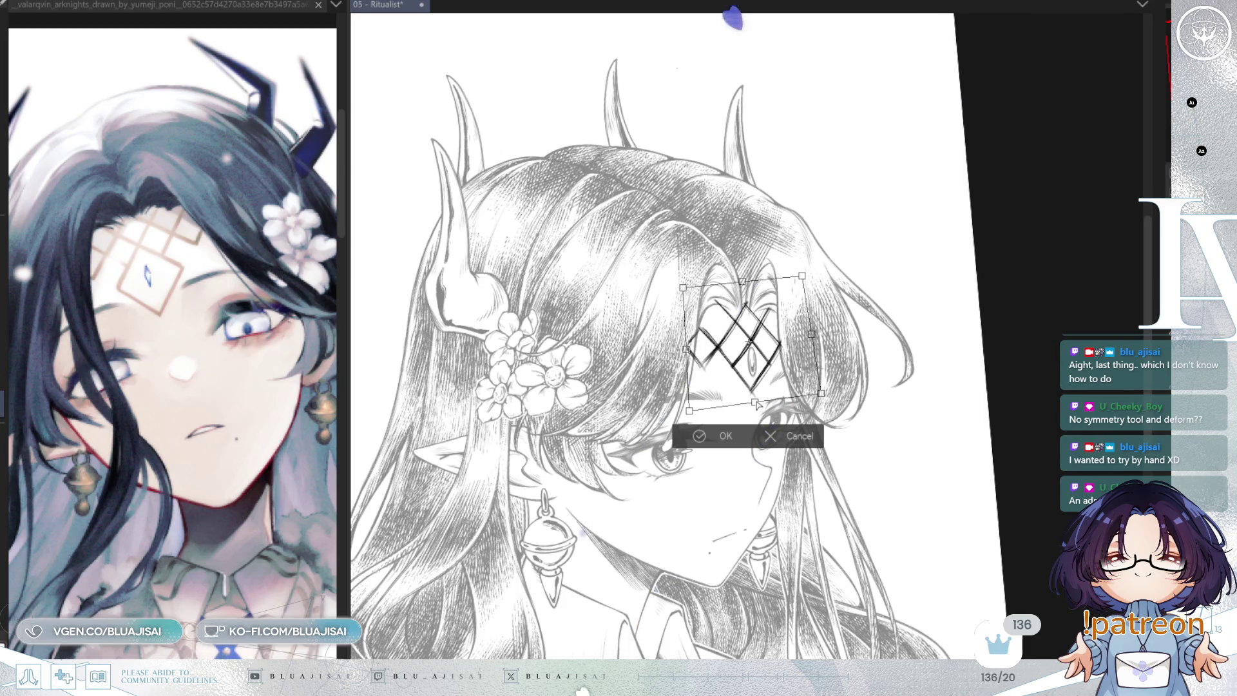
{"action": "left_click_drag", "start_coordinate": [758, 405], "coordinate": [757, 403]}
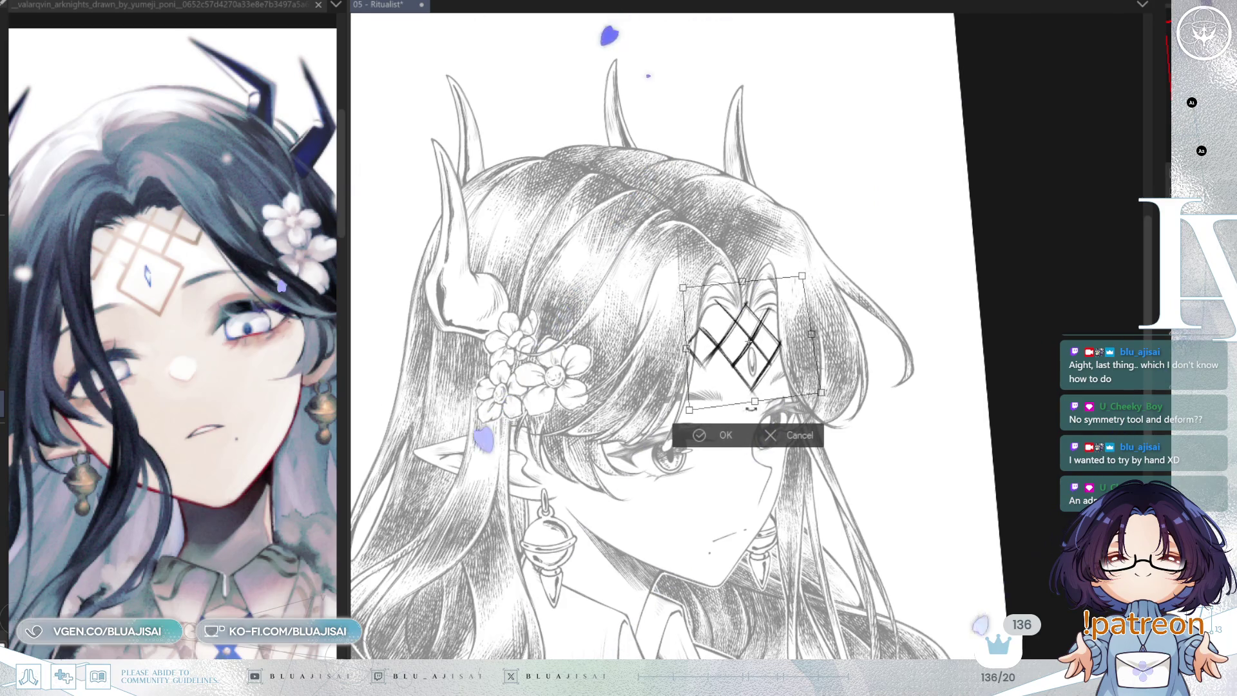
{"action": "left_click", "coordinate": [687, 442]}
{"action": "key", "text": "h"}
{"action": "scroll", "coordinate": [783, 391], "scroll_direction": "up", "scroll_amount": 5}
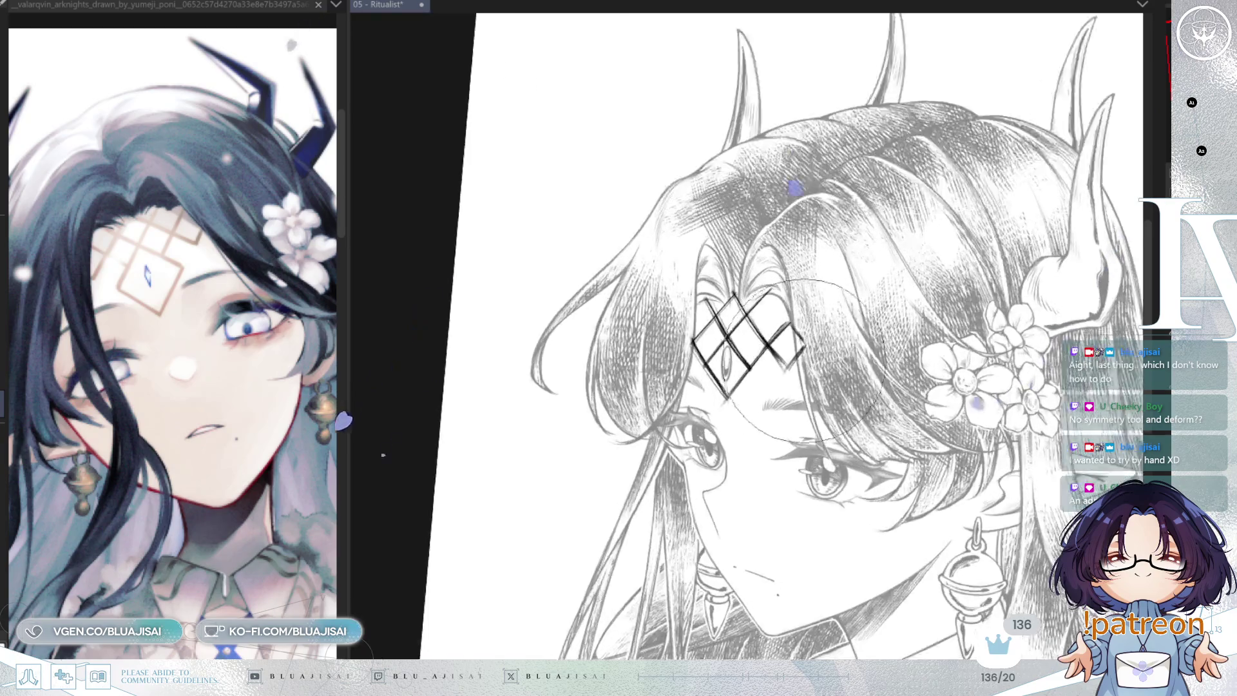
- Save the 05 - Ritualist file and rotate the view over the forehead ornament
{"action": "scroll", "coordinate": [783, 392], "scroll_direction": "up", "scroll_amount": 2}
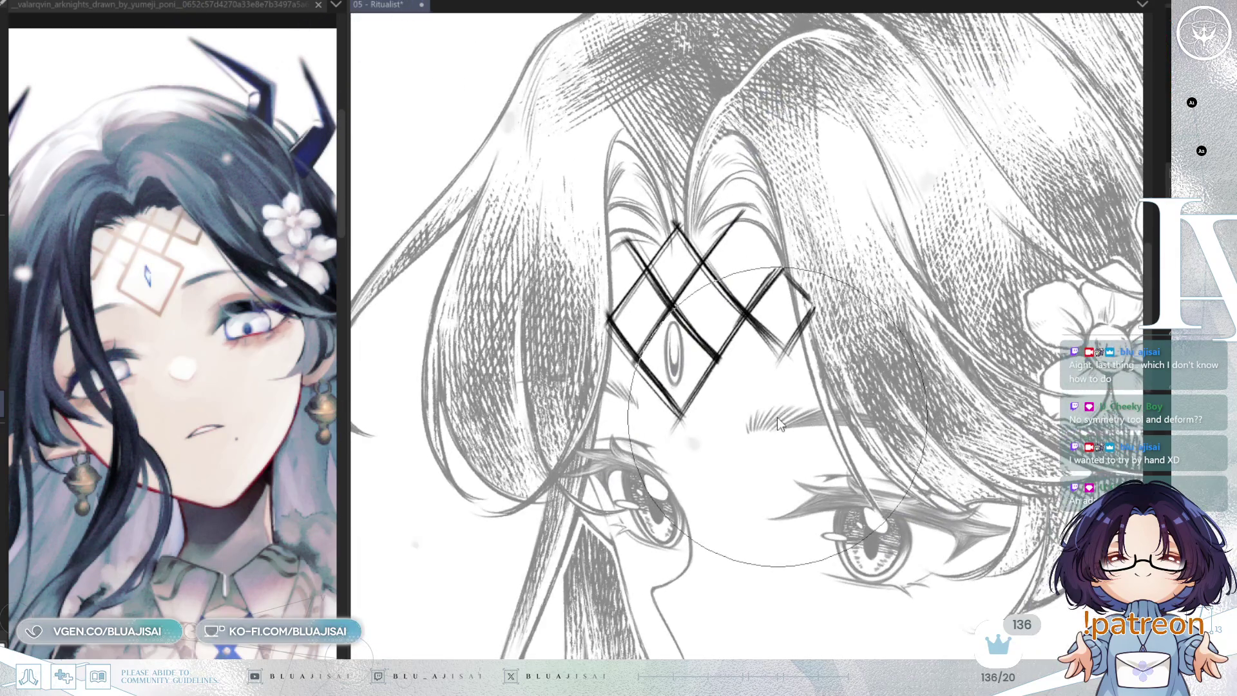
{"action": "key", "text": "ctrl+s"}
{"action": "left_click_drag", "start_coordinate": [809, 339], "coordinate": [745, 355]}
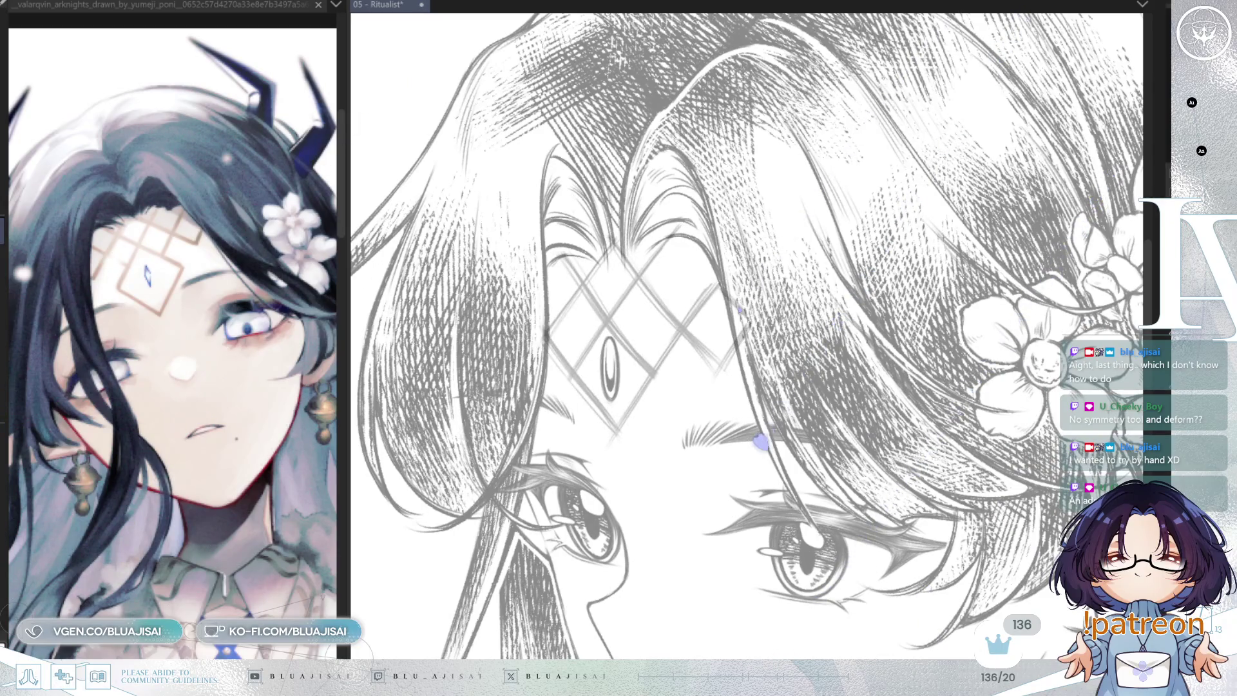
{"action": "mouse_move", "coordinate": [619, 387]}
{"action": "left_mouse_down"}
{"action": "mouse_move", "coordinate": [643, 355]}
{"action": "mouse_move", "coordinate": [609, 364]}
{"action": "left_mouse_up"}
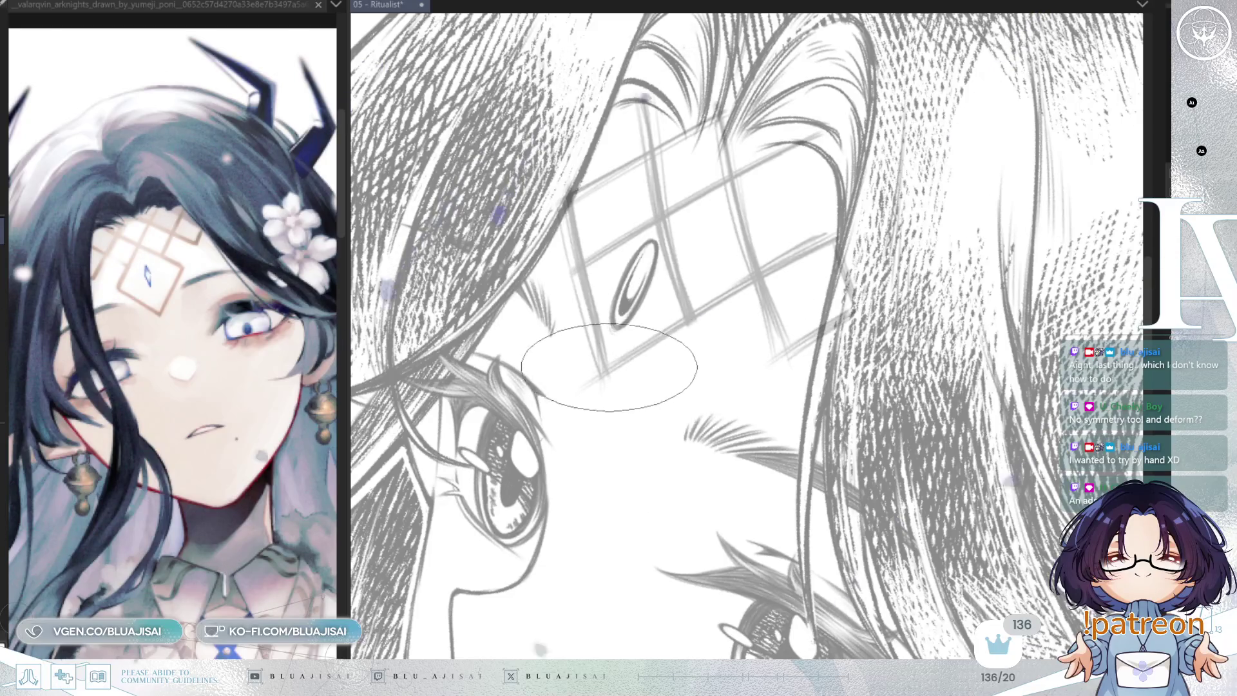
- Ink darker strokes beside the forehead gem and along the diamond's upper-left edge, then show the other reference image
{"action": "left_click_drag", "start_coordinate": [590, 294], "coordinate": [602, 354]}
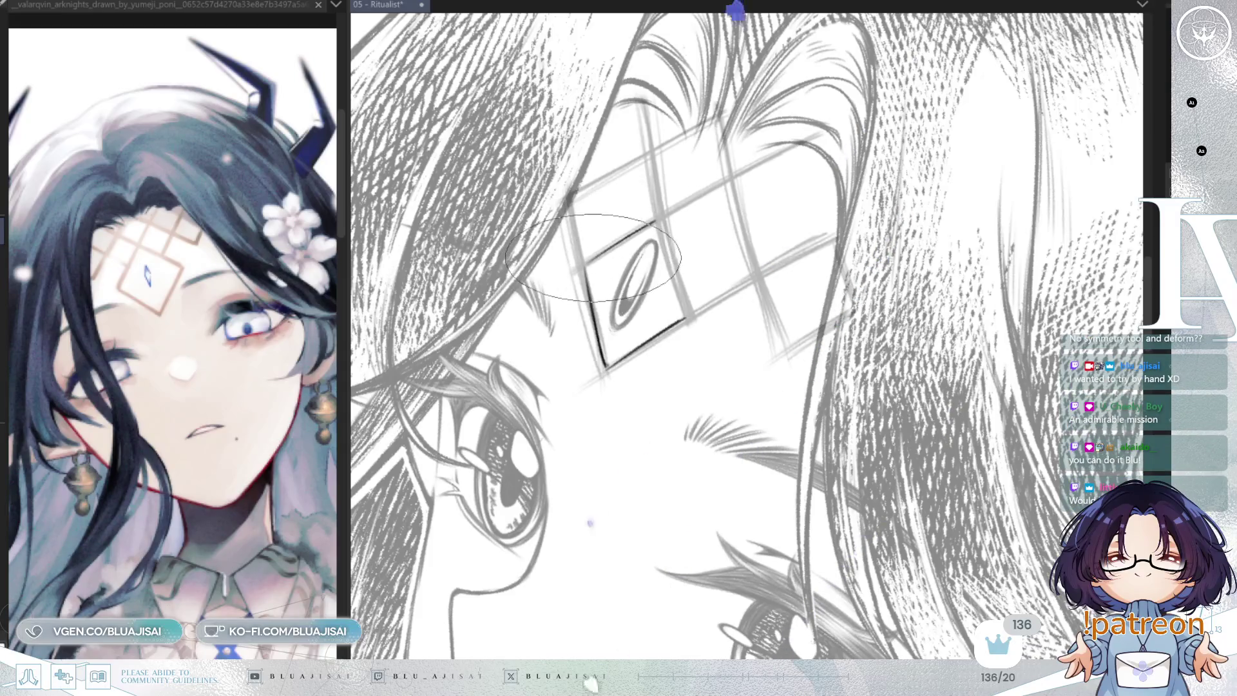
{"action": "key", "text": "minus"}
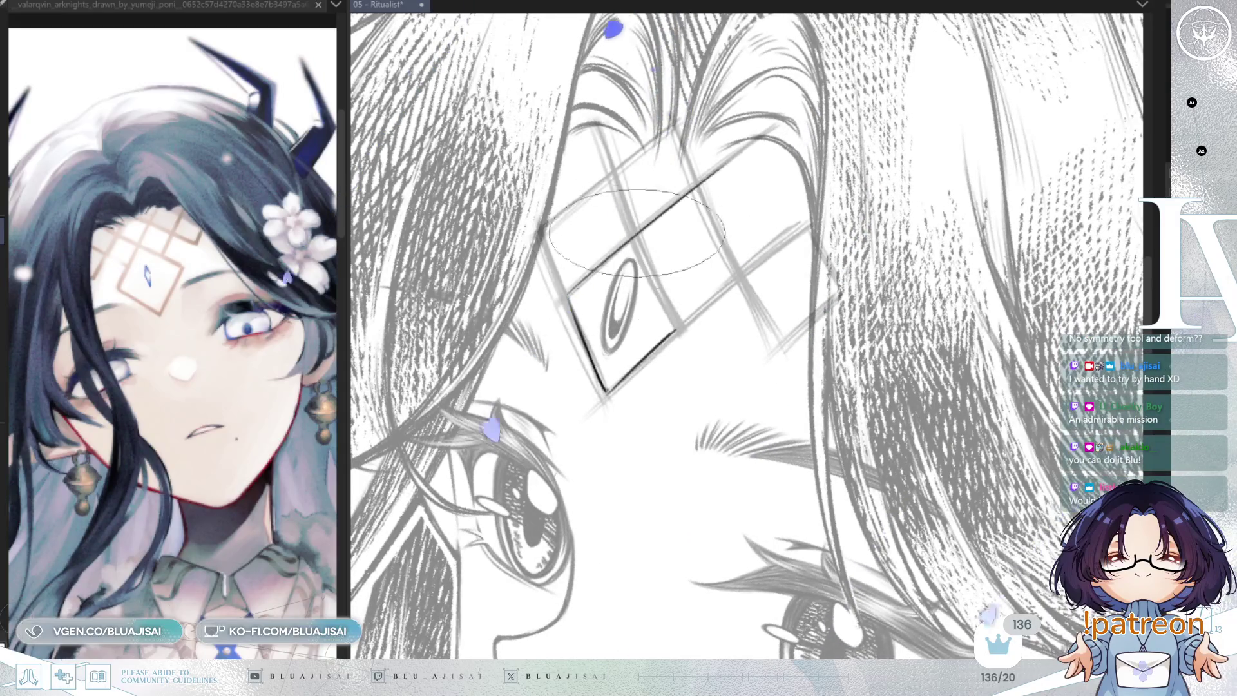
{"action": "left_click_drag", "start_coordinate": [733, 156], "coordinate": [569, 297]}
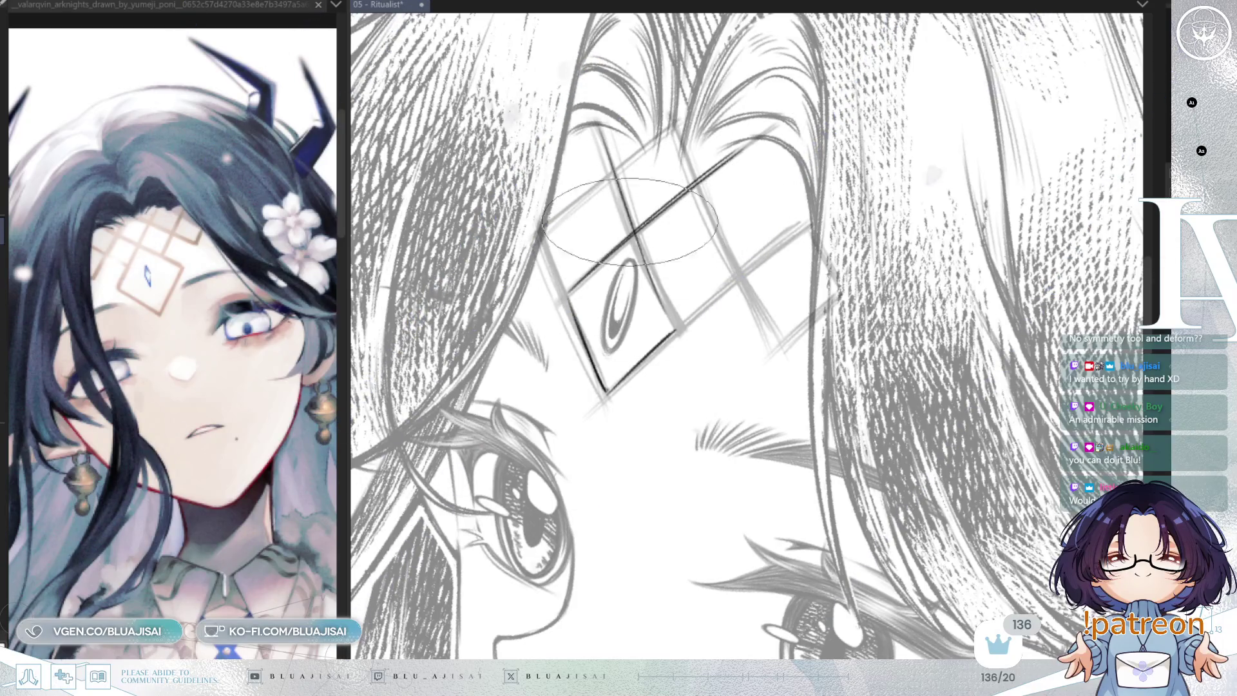
{"action": "key", "text": "asciicircum"}
{"action": "key", "text": "asciicircum"}
{"action": "key", "text": "asciicircum"}
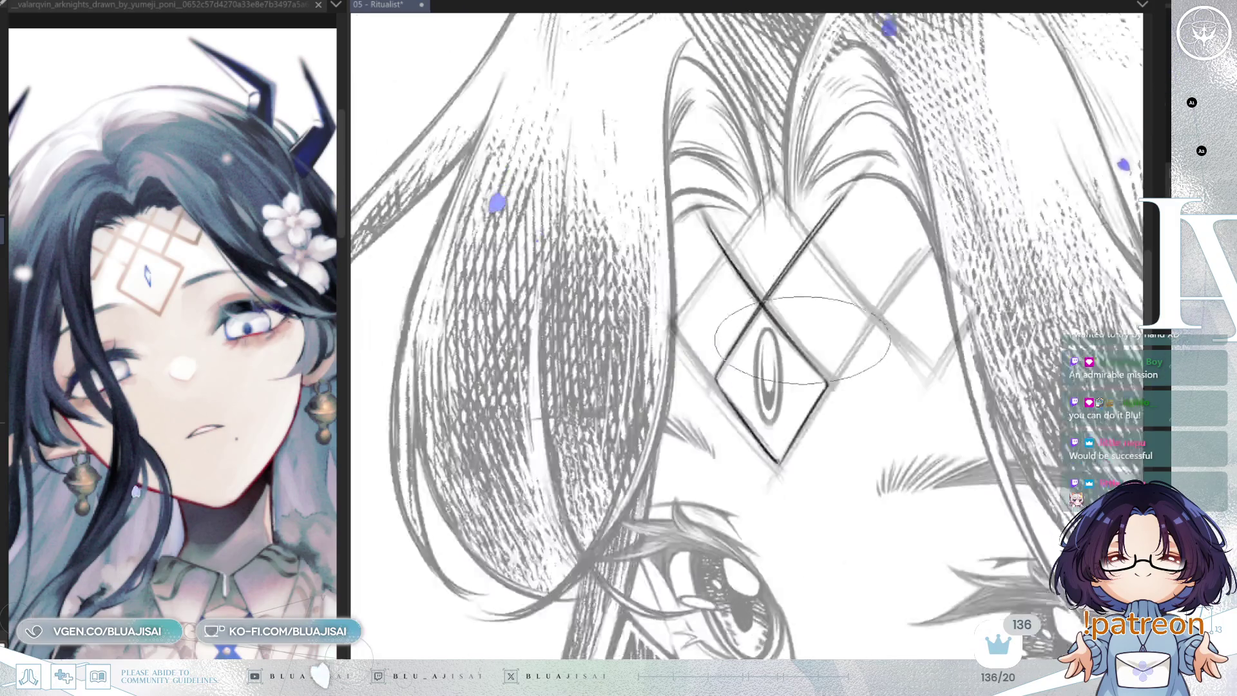
{"action": "mouse_move", "coordinate": [777, 380]}
{"action": "left_mouse_down"}
{"action": "mouse_move", "coordinate": [903, 296]}
{"action": "mouse_move", "coordinate": [909, 320]}
{"action": "mouse_move", "coordinate": [898, 325]}
{"action": "left_mouse_up"}
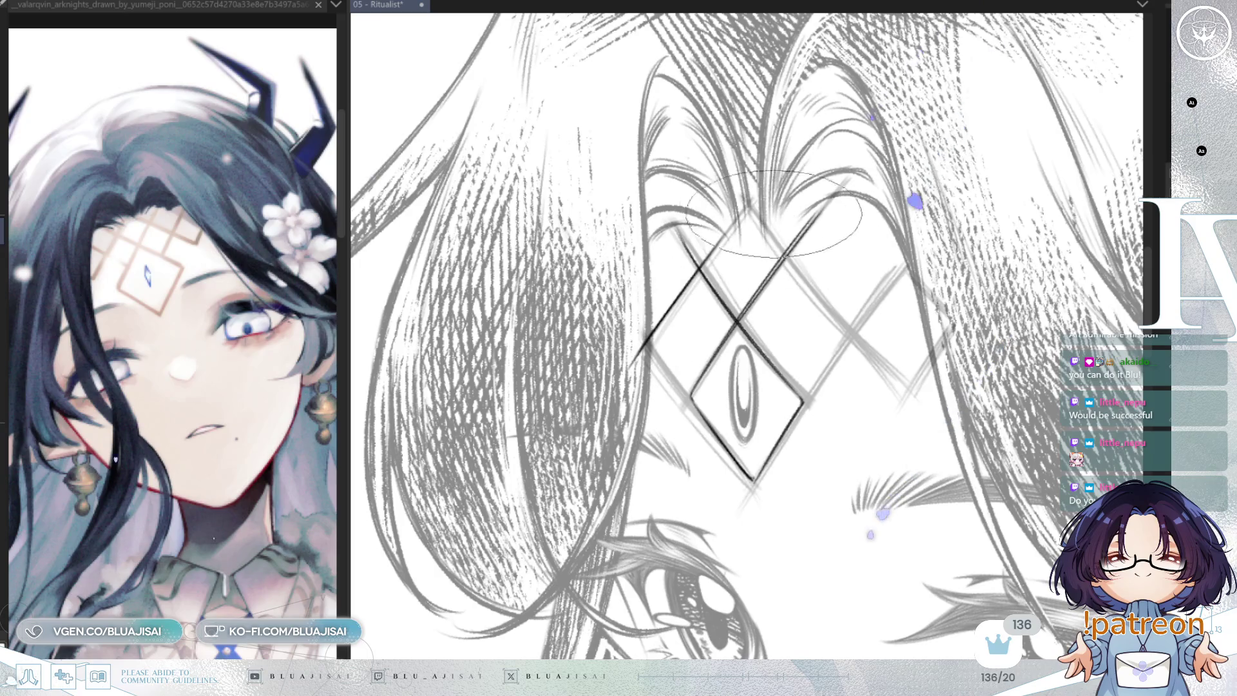
{"action": "key", "text": "asciicircum"}
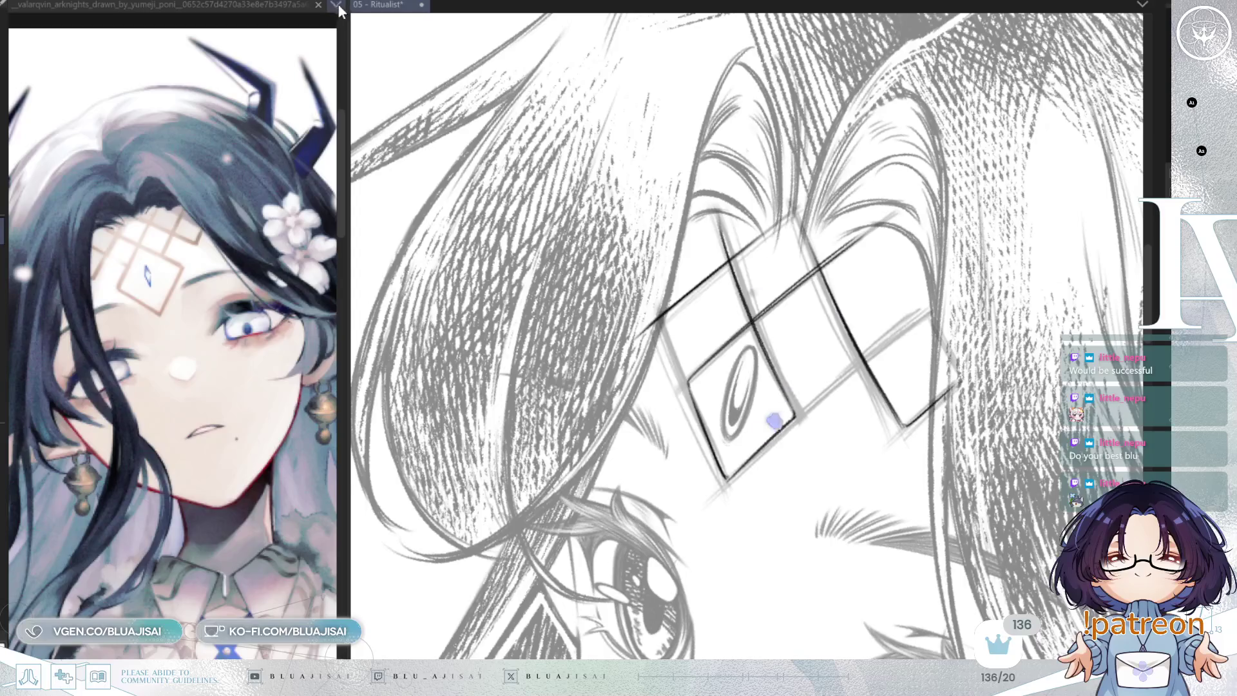
{"action": "key", "text": "ctrl+Tab"}
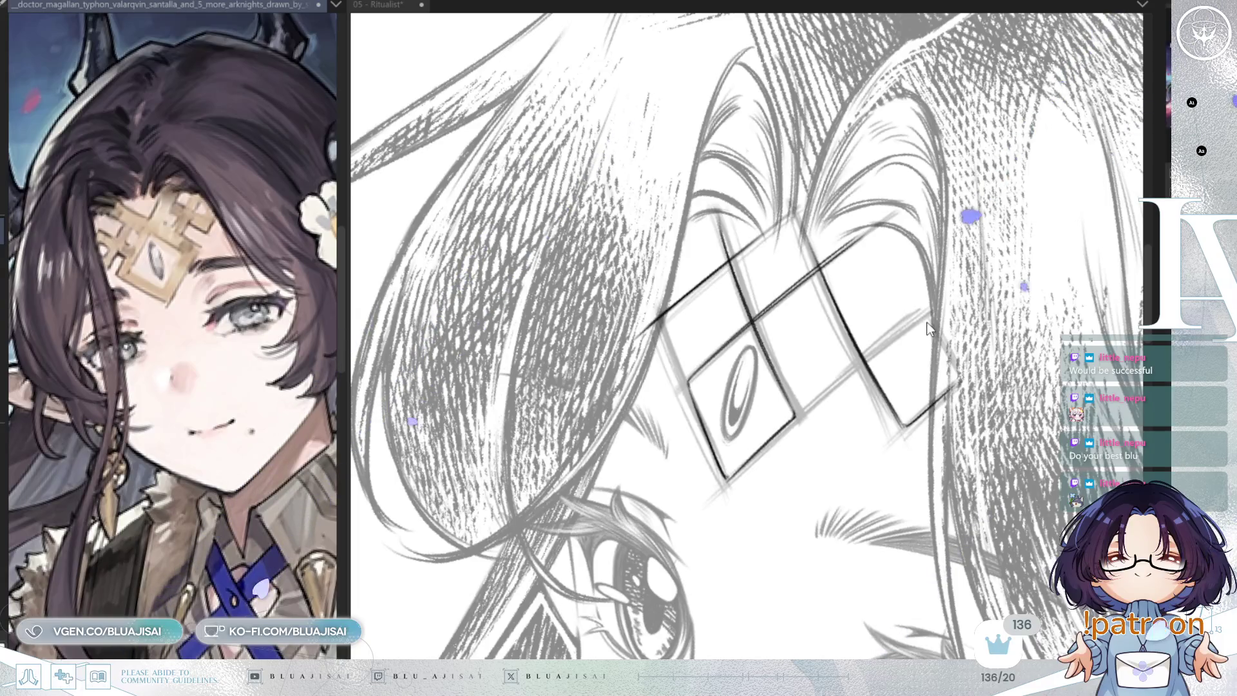
- Undo and redo the recent lattice strokes, then erase the lattice's right box and upper-left outline
{"action": "left_click", "coordinate": [996, 277]}
{"action": "key", "text": "ctrl+z"}
{"action": "key", "text": "ctrl+z"}
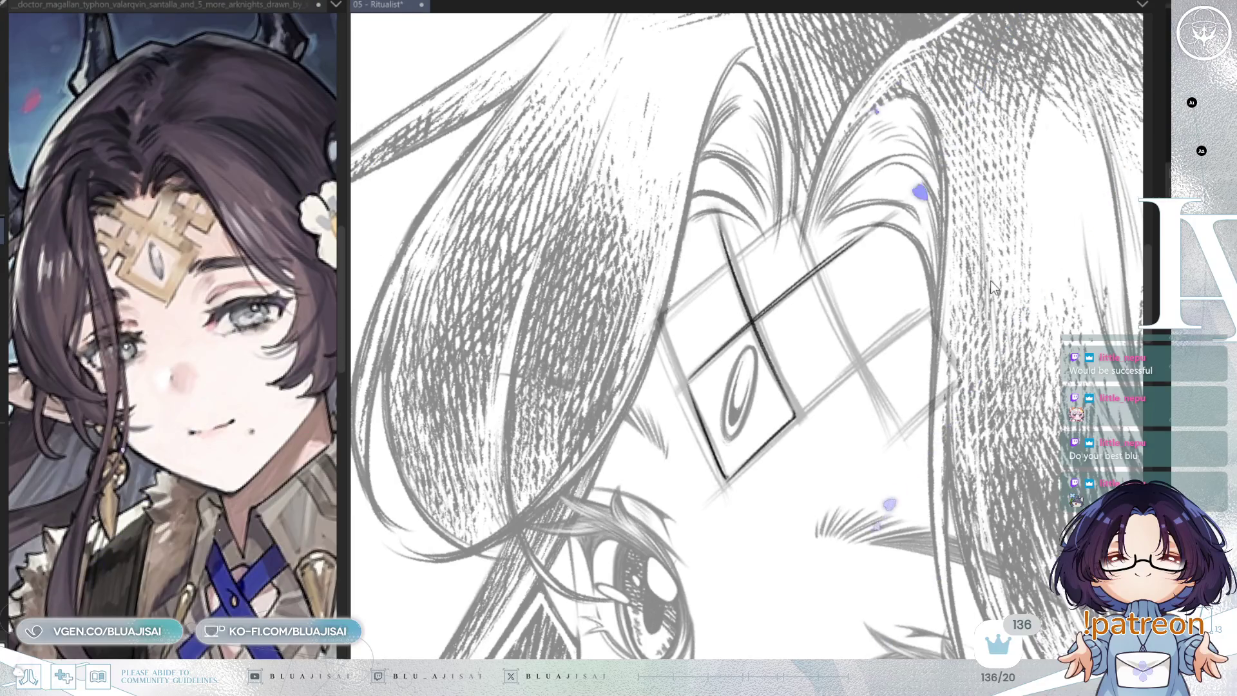
{"action": "key", "text": "ctrl+z"}
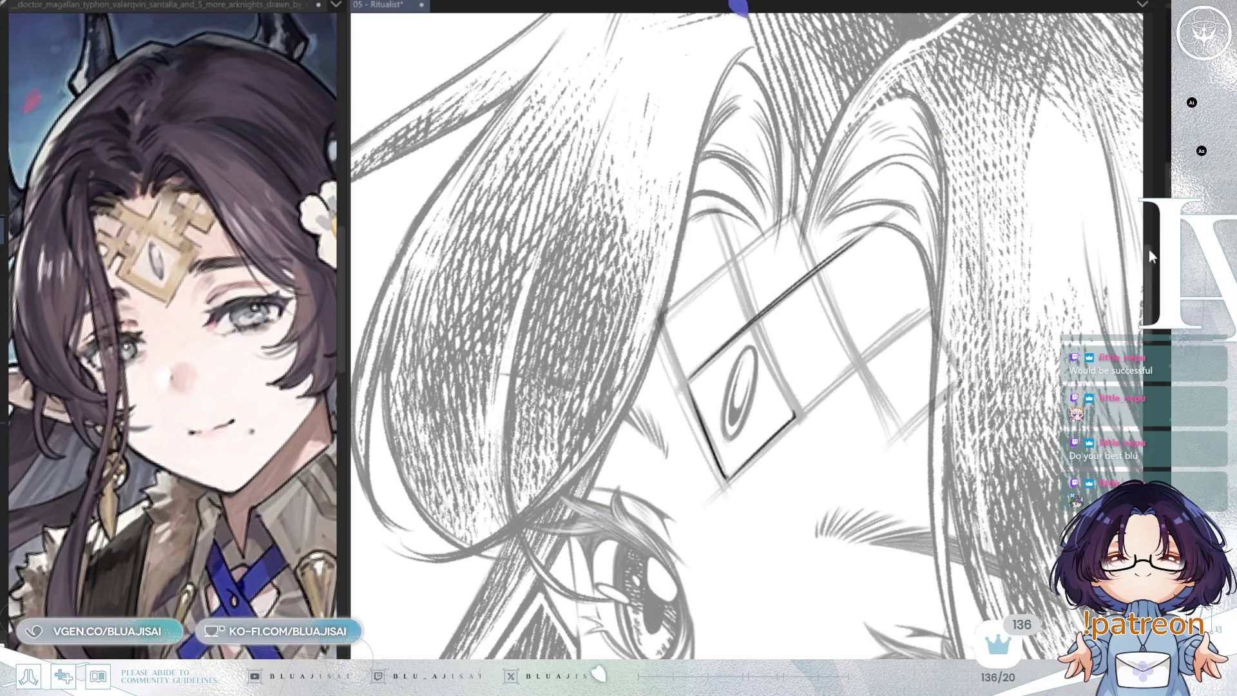
{"action": "key", "text": "ctrl+z"}
{"action": "key", "text": "ctrl+y"}
{"action": "key", "text": "ctrl+y"}
{"action": "key", "text": "ctrl+y"}
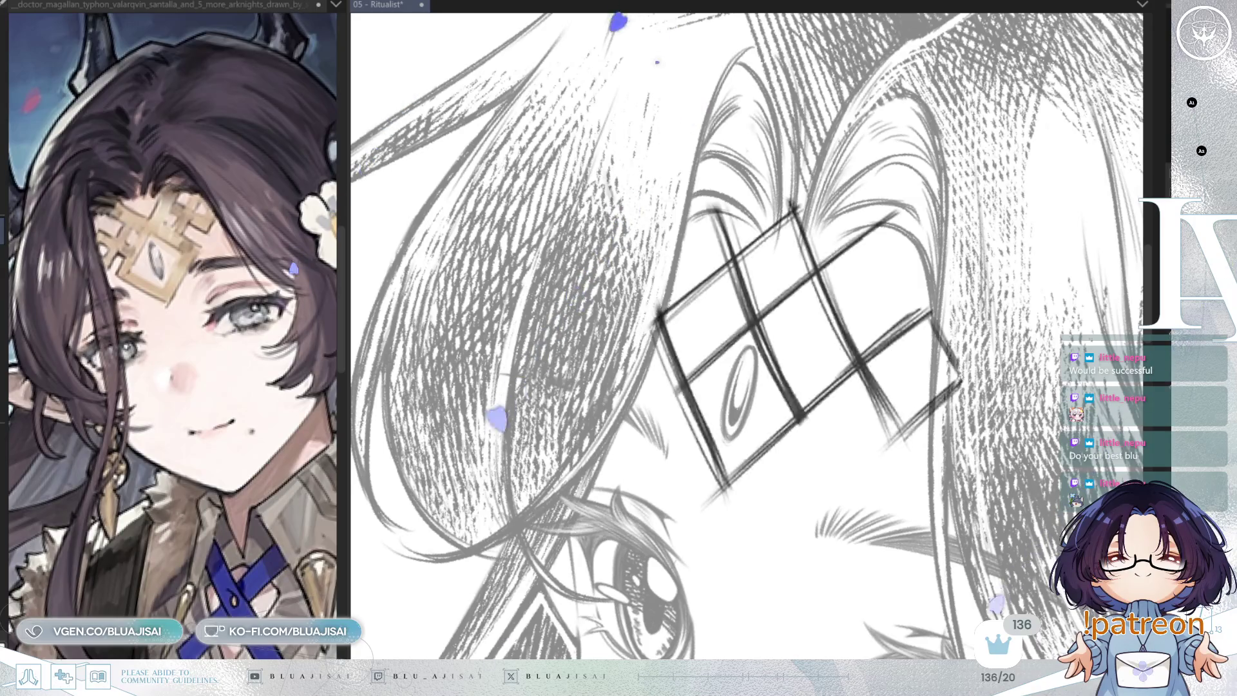
{"action": "mouse_move", "coordinate": [839, 385]}
{"action": "left_mouse_down"}
{"action": "mouse_move", "coordinate": [876, 387]}
{"action": "mouse_move", "coordinate": [903, 335]}
{"action": "mouse_move", "coordinate": [902, 447]}
{"action": "left_mouse_up"}
{"action": "mouse_move", "coordinate": [680, 387]}
{"action": "left_mouse_down"}
{"action": "mouse_move", "coordinate": [664, 336]}
{"action": "mouse_move", "coordinate": [683, 353]}
{"action": "mouse_move", "coordinate": [649, 336]}
{"action": "left_mouse_up"}
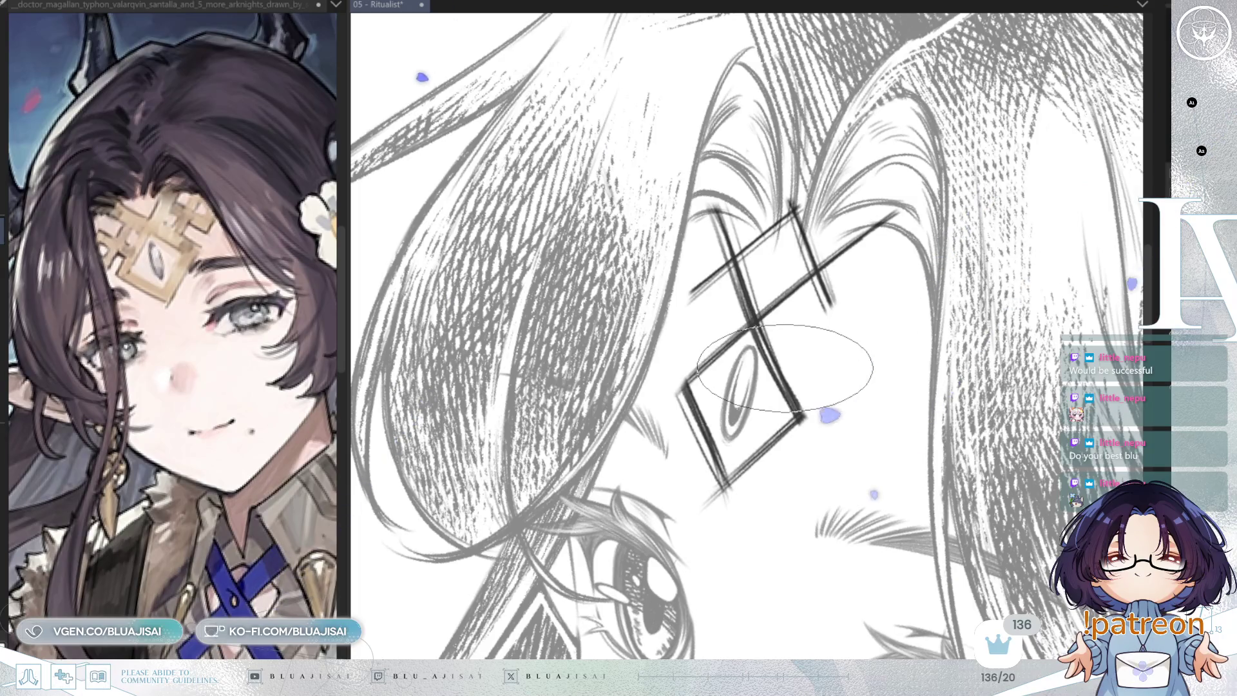
- Add a long diagonal and thin lattice lines on the right, extend the upper-left diagonal, and fade the sketch
{"action": "left_click_drag", "start_coordinate": [938, 255], "coordinate": [783, 374]}
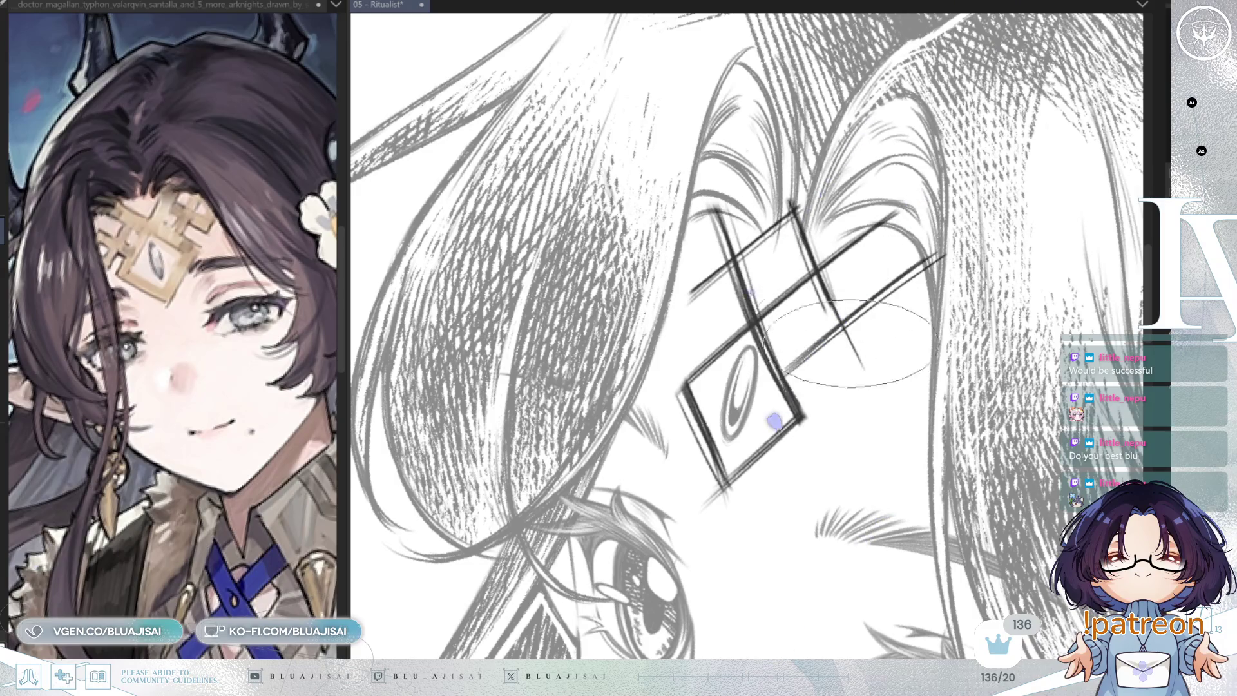
{"action": "left_click_drag", "start_coordinate": [970, 320], "coordinate": [873, 380]}
{"action": "left_click_drag", "start_coordinate": [892, 293], "coordinate": [950, 402]}
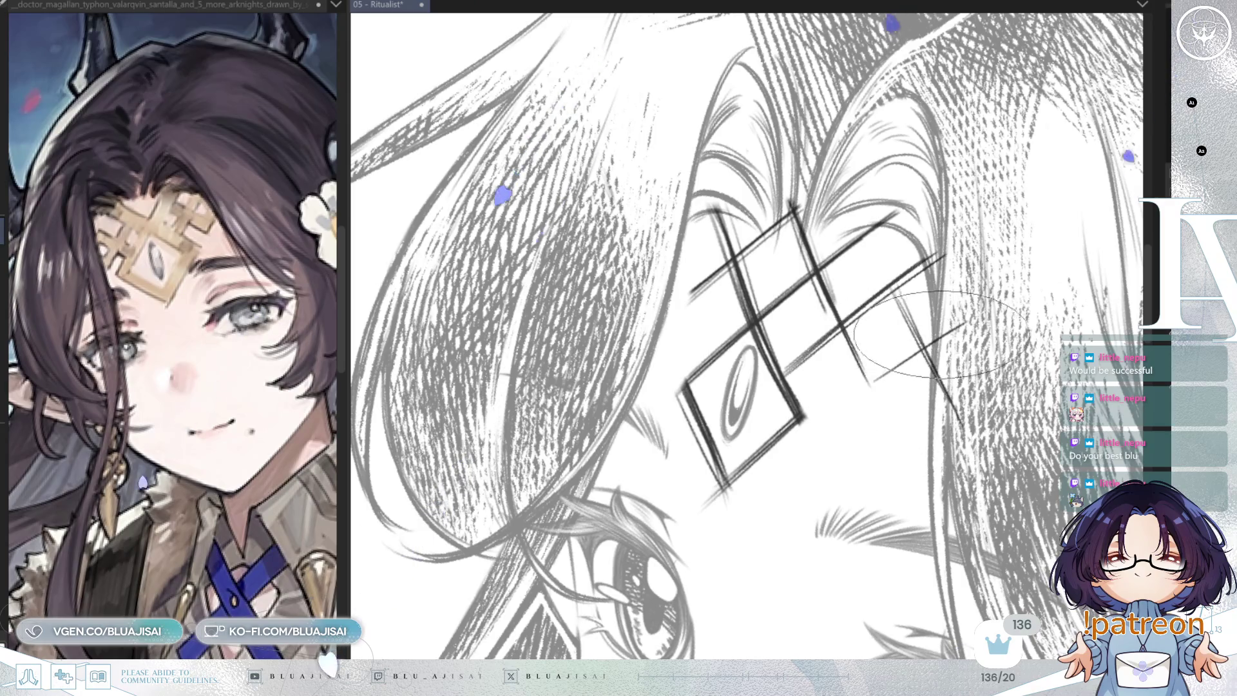
{"action": "left_click_drag", "start_coordinate": [645, 340], "coordinate": [754, 258]}
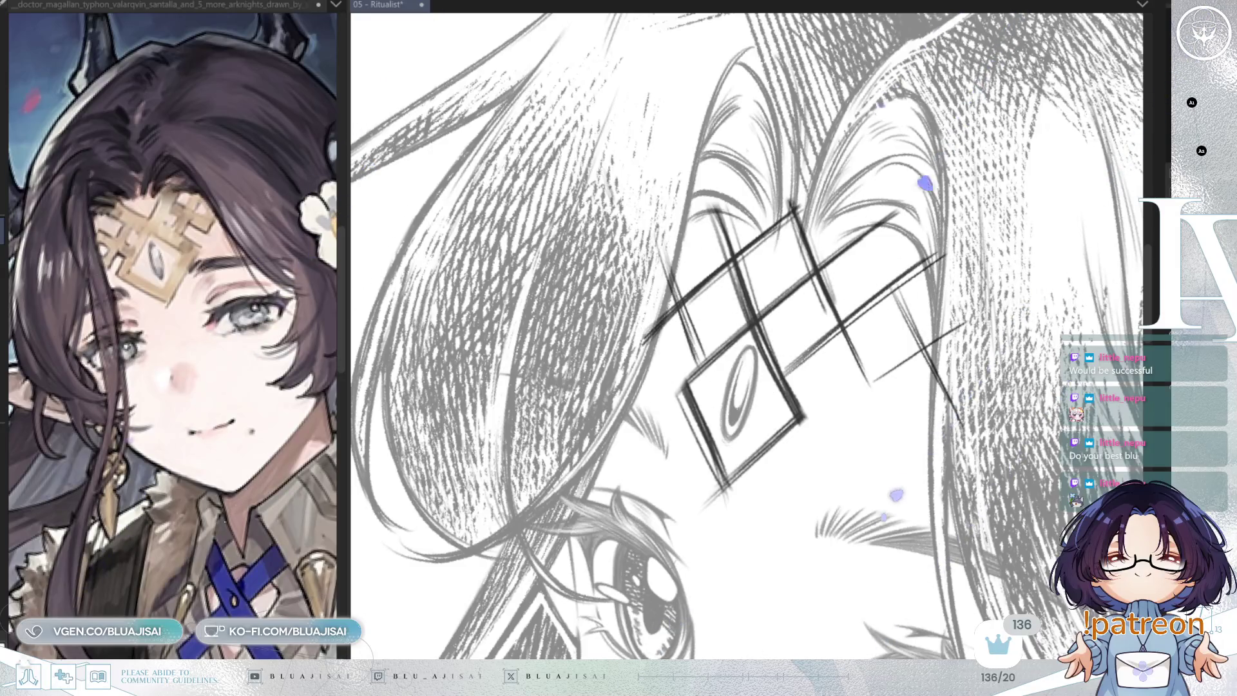
{"action": "key", "text": "ctrl+z"}
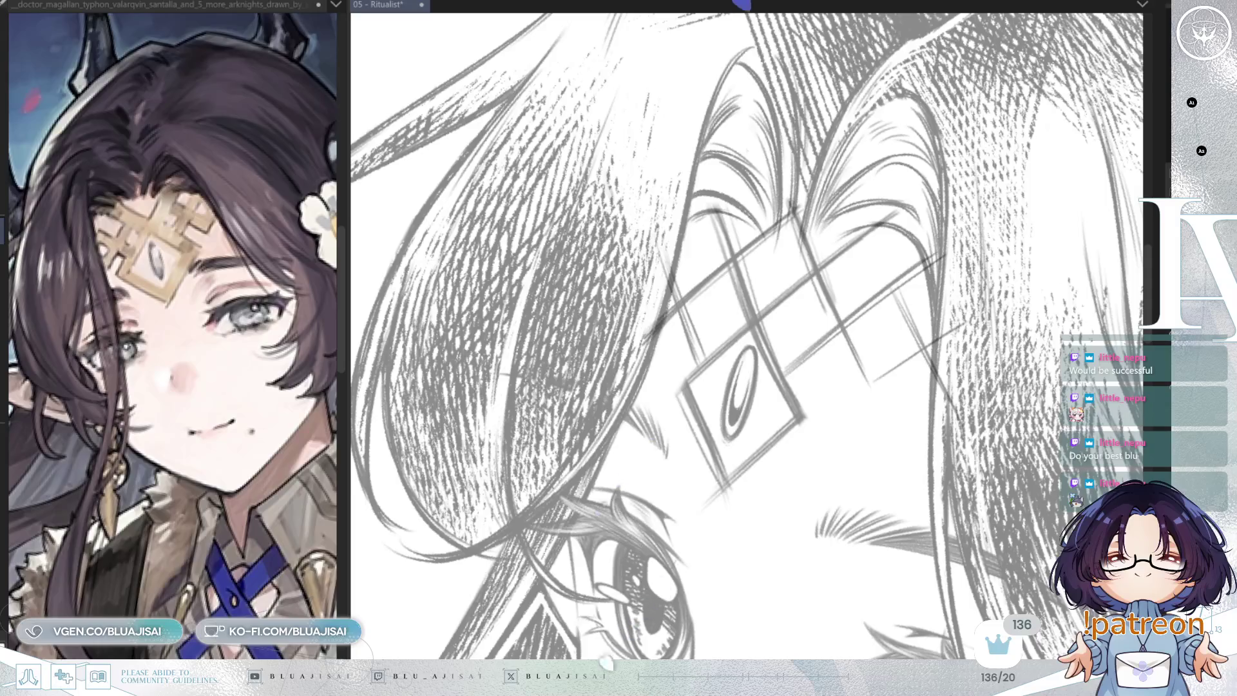
{"action": "key", "text": "ctrl+z"}
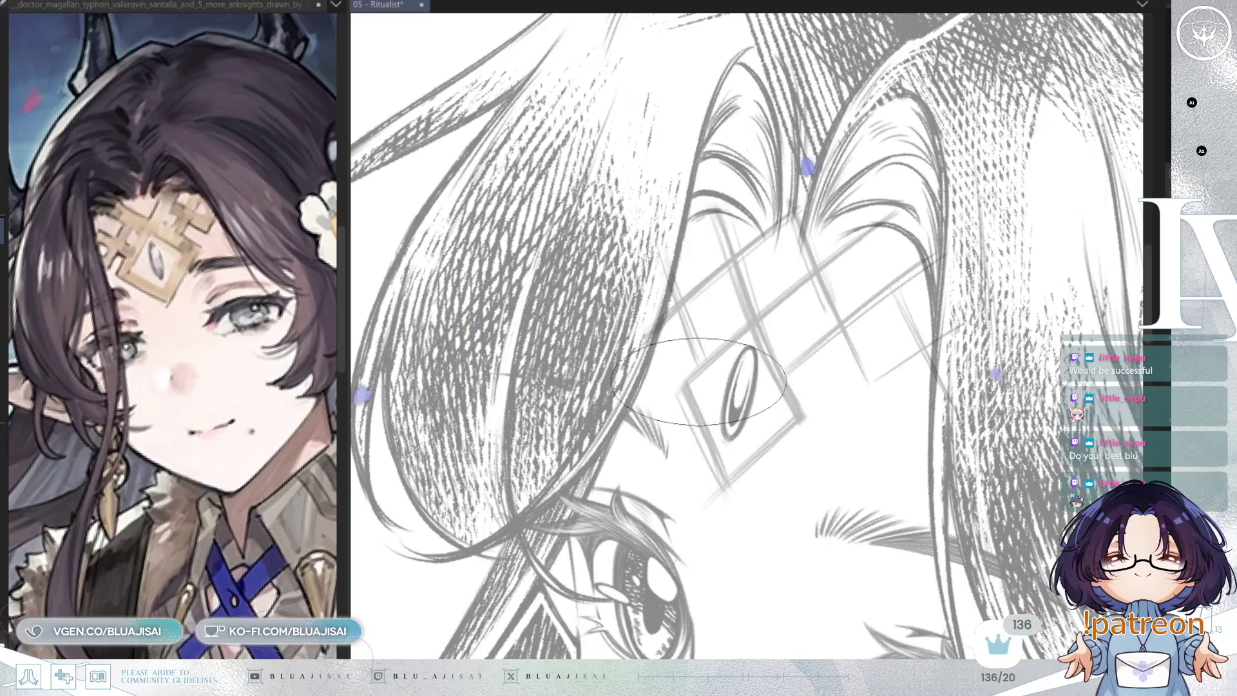
- Ink two parallel diagonal lattice lines across the forehead, redoing overlong or misplaced strokes
{"action": "left_click_drag", "start_coordinate": [696, 379], "coordinate": [859, 243]}
{"action": "key", "text": "ctrl+z"}
{"action": "left_click_drag", "start_coordinate": [750, 320], "coordinate": [859, 239]}
{"action": "left_click_drag", "start_coordinate": [693, 377], "coordinate": [890, 222]}
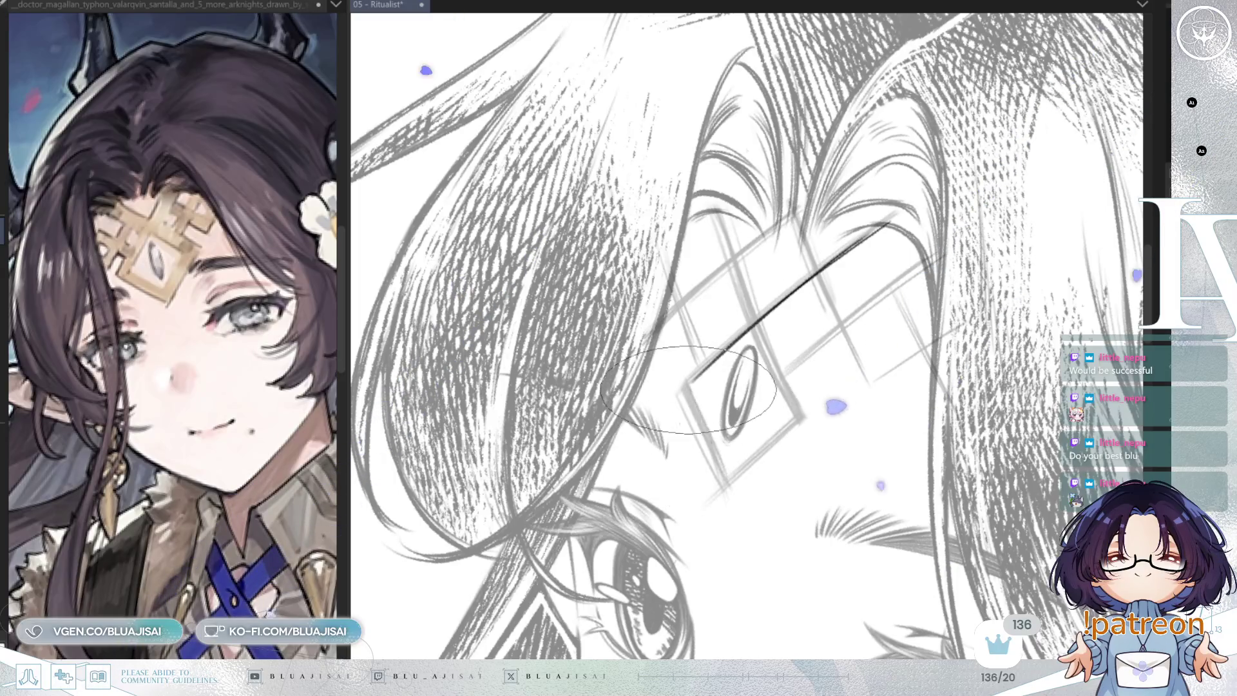
{"action": "left_click_drag", "start_coordinate": [708, 439], "coordinate": [727, 479]}
{"action": "key", "text": "ctrl+z"}
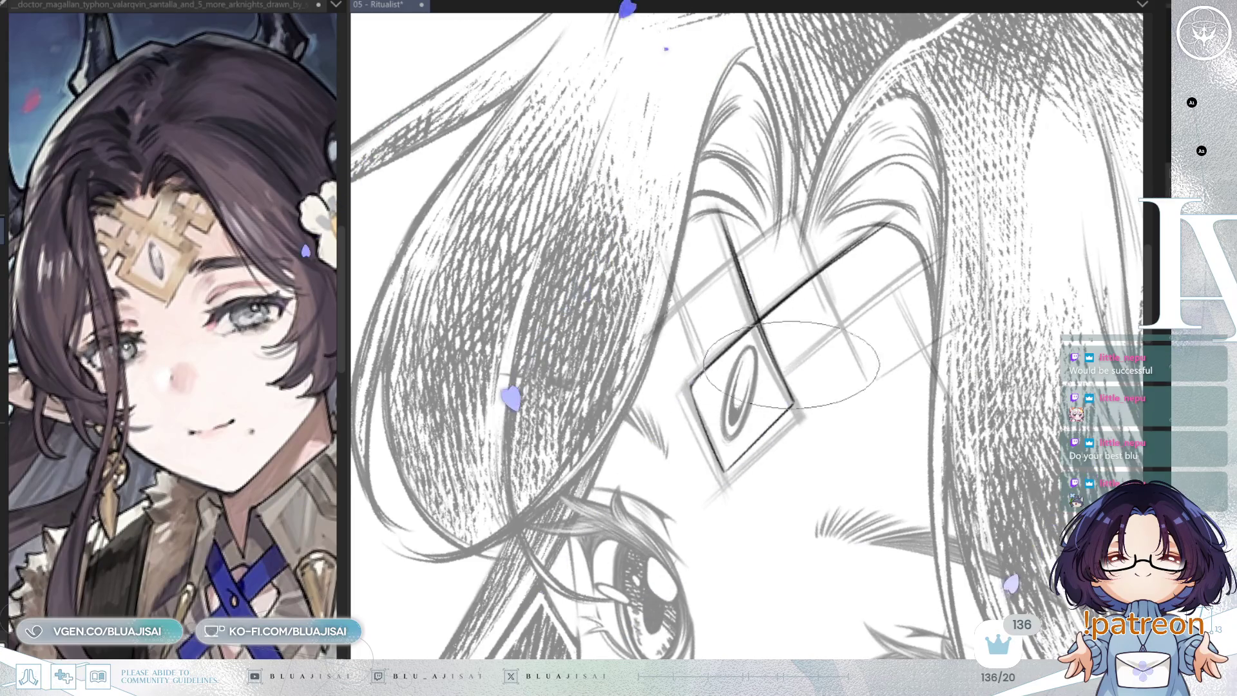
{"action": "left_click_drag", "start_coordinate": [784, 364], "coordinate": [933, 261]}
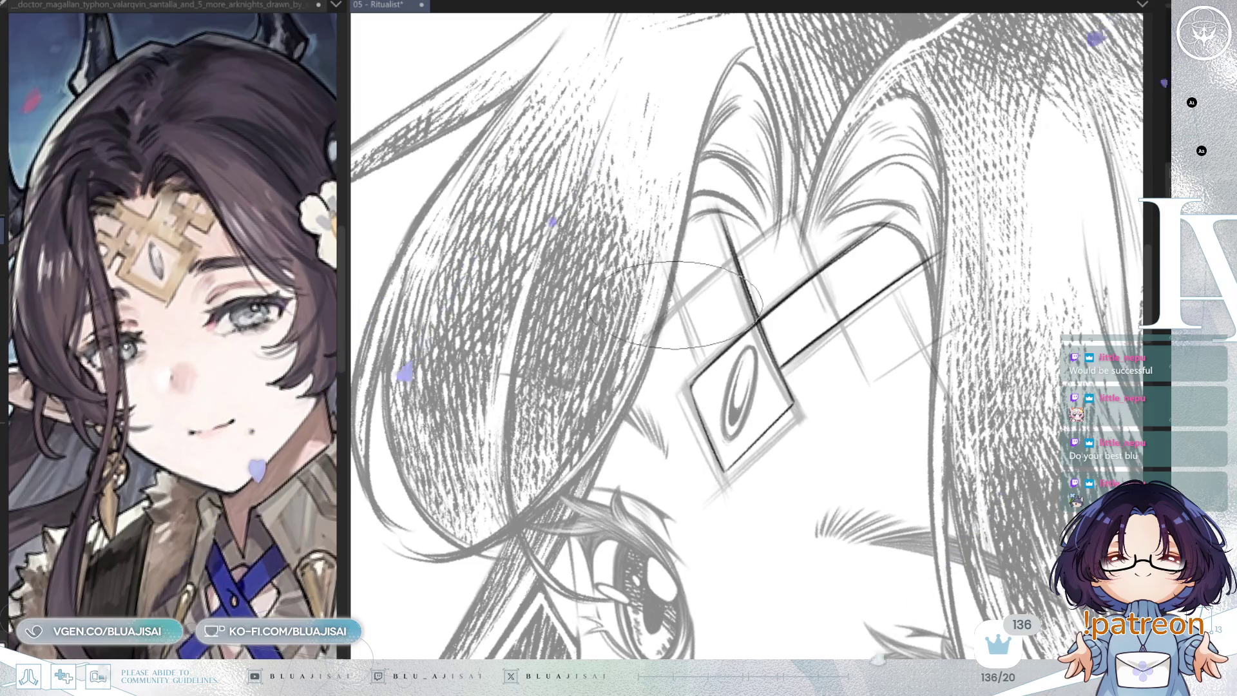
- Ink another left diagonal of the lattice, checking symmetry by mirroring and rotating, and hide the grey offset sketch
{"action": "left_click_drag", "start_coordinate": [646, 337], "coordinate": [734, 260]}
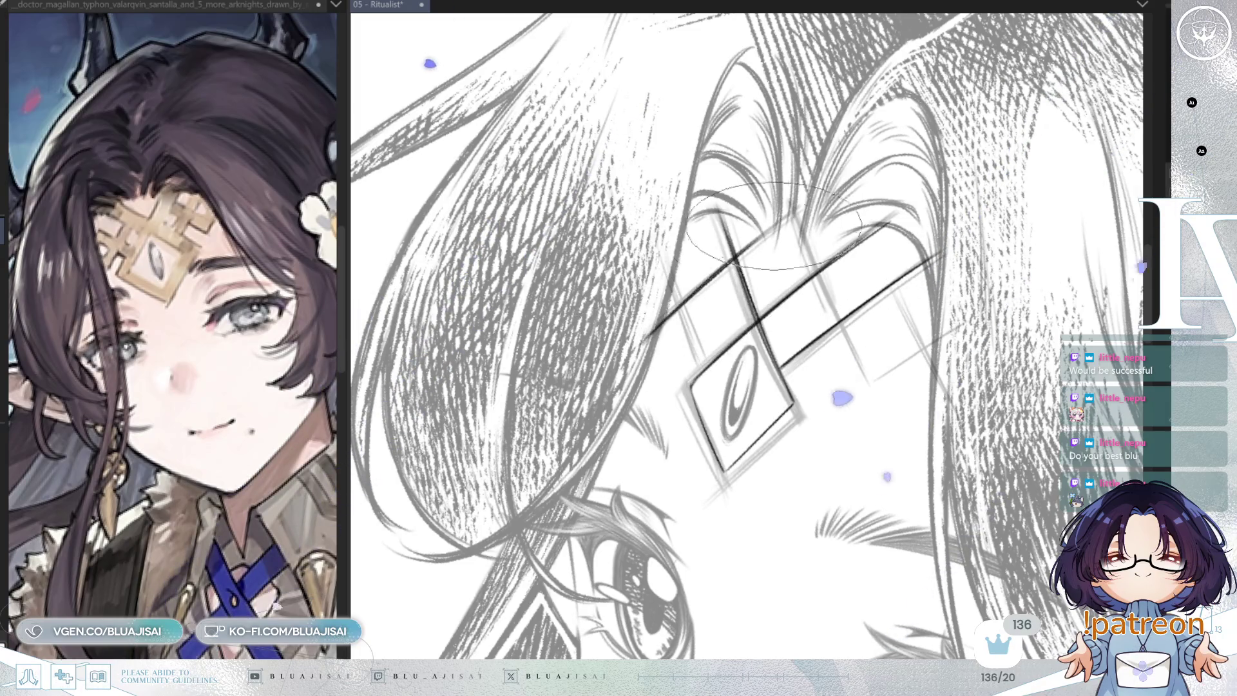
{"action": "key", "text": "m"}
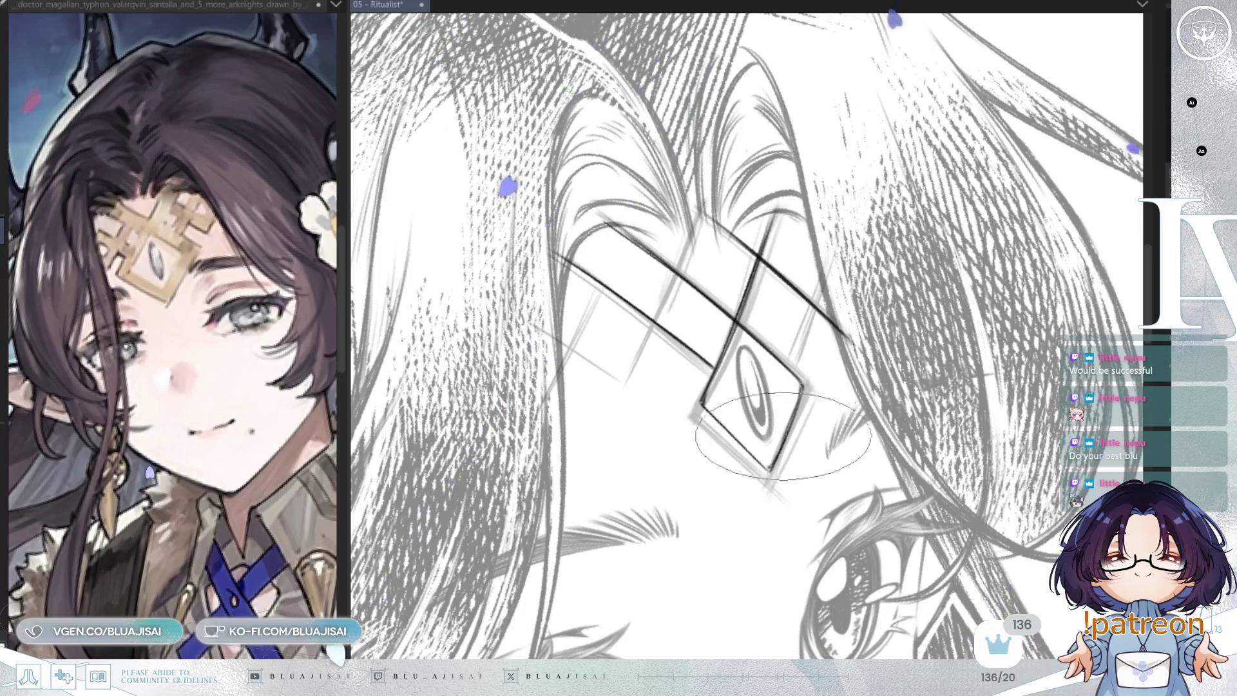
{"action": "key", "text": "m"}
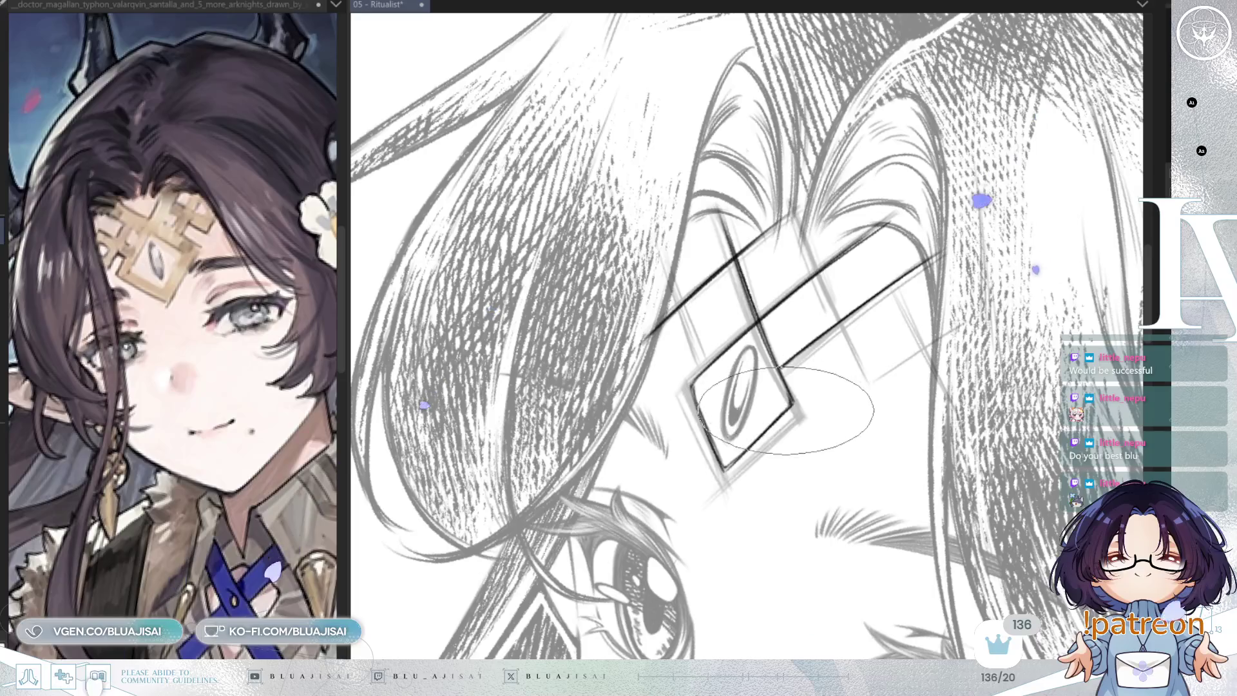
{"action": "key", "text": "asciicircum"}
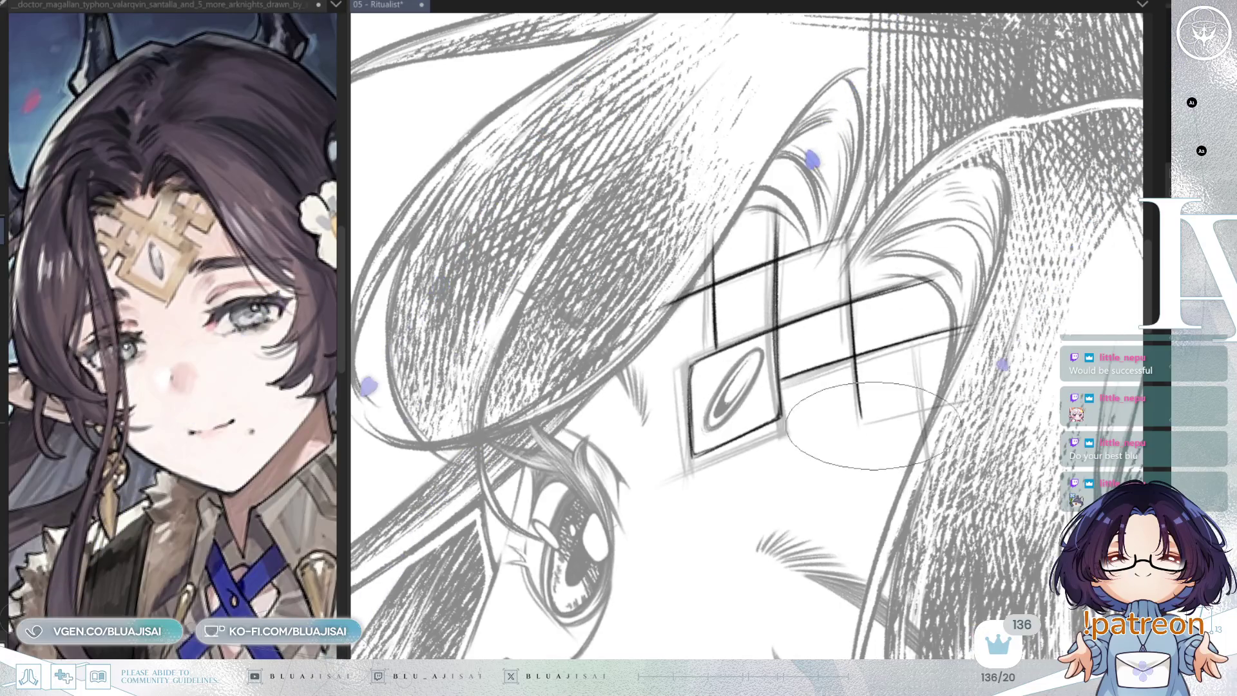
{"action": "key", "text": "-"}
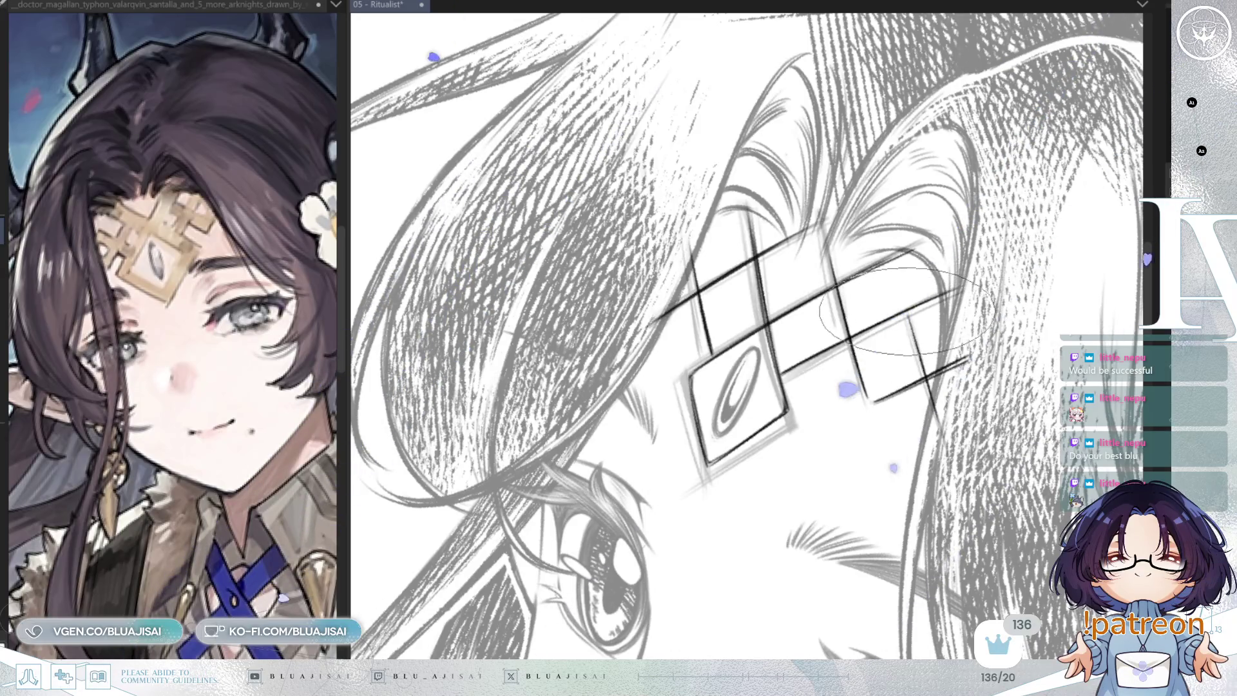
{"action": "key", "text": "minus"}
{"action": "key", "text": "minus"}
{"action": "key", "text": "minus"}
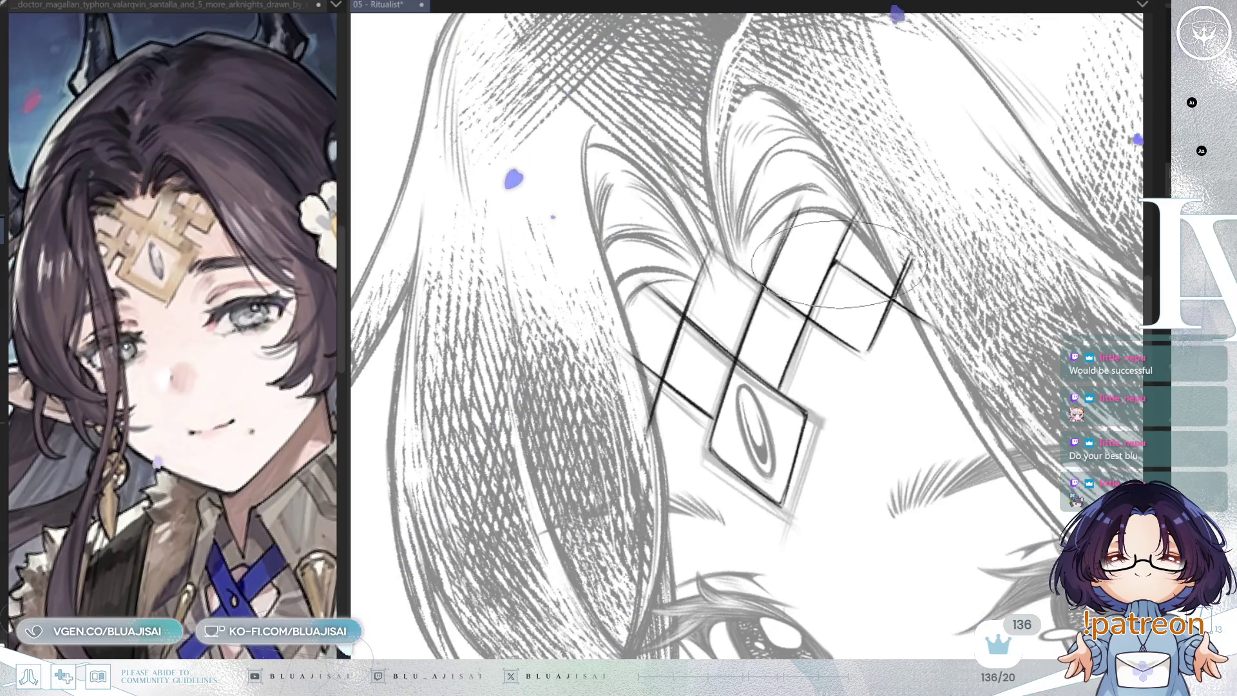
{"action": "key", "text": "asciicircum"}
{"action": "key", "text": "asciicircum"}
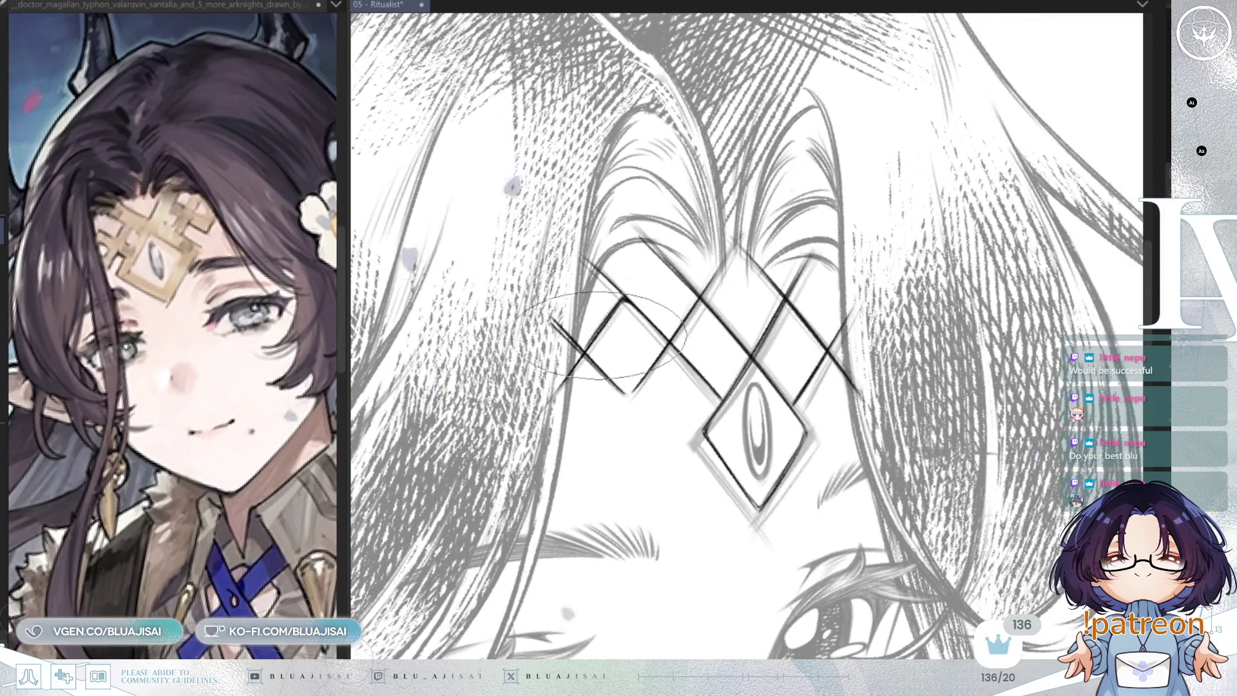
{"action": "key", "text": "ctrl+comma"}
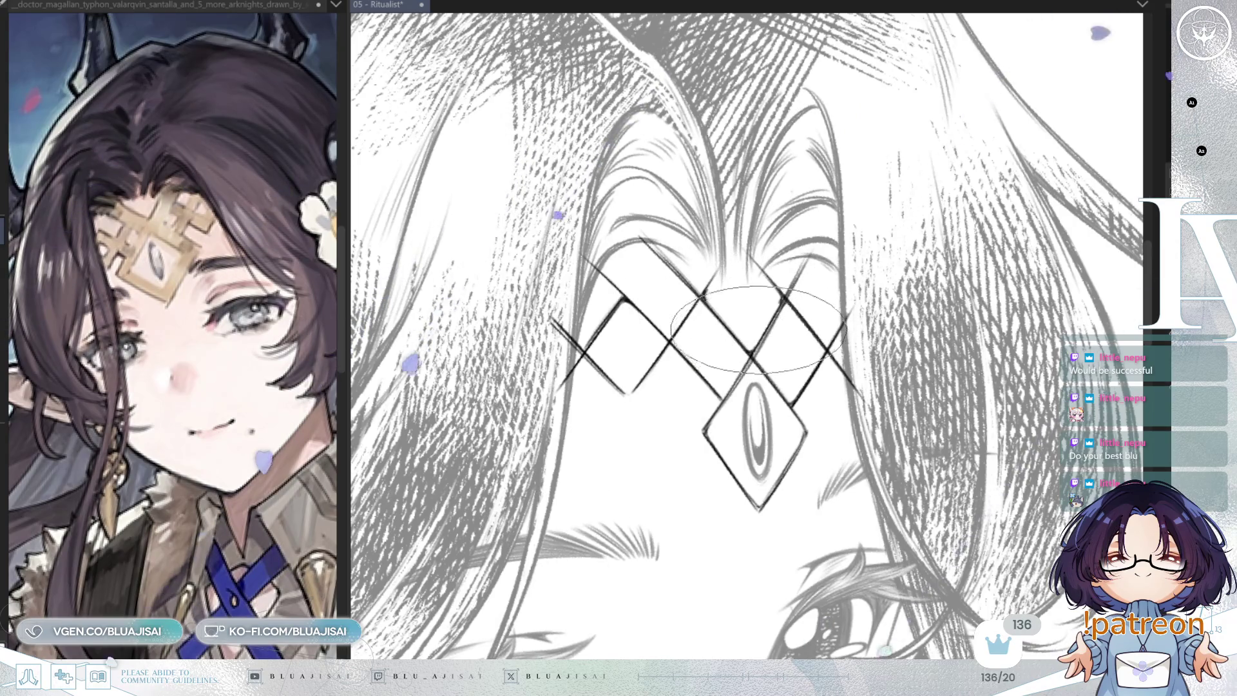
{"action": "key", "text": "^"}
{"action": "key", "text": "^"}
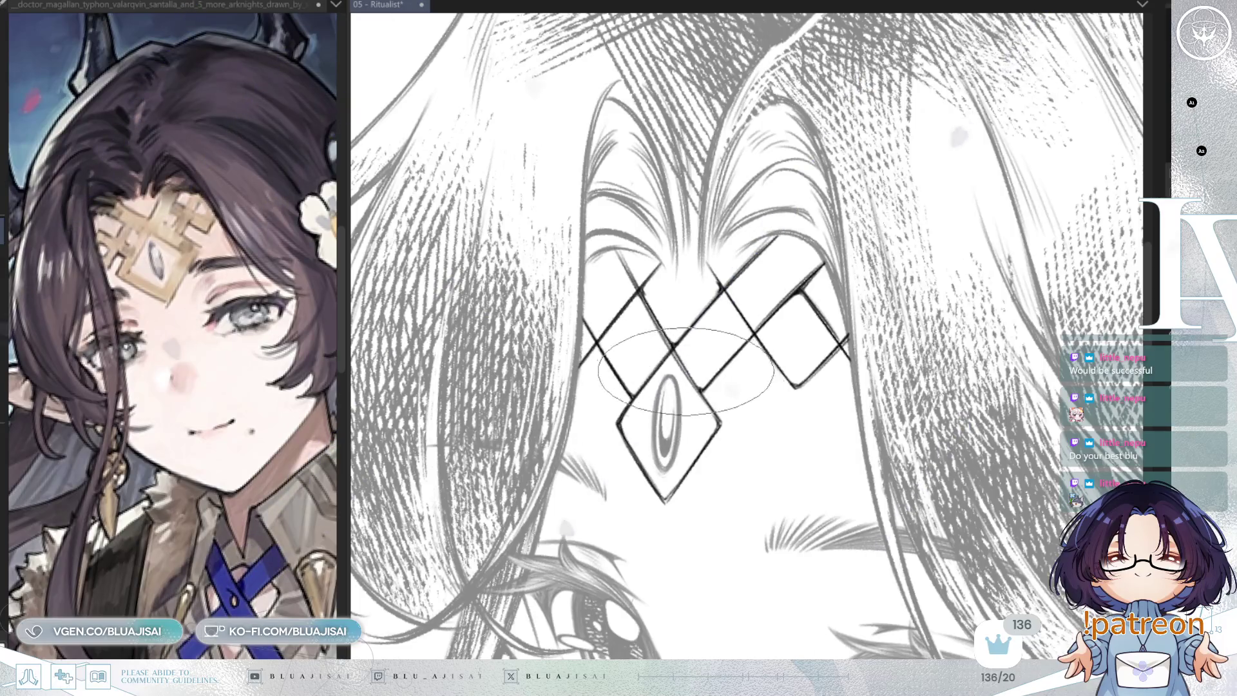
{"action": "scroll", "coordinate": [708, 406], "scroll_direction": "down", "scroll_amount": 4}
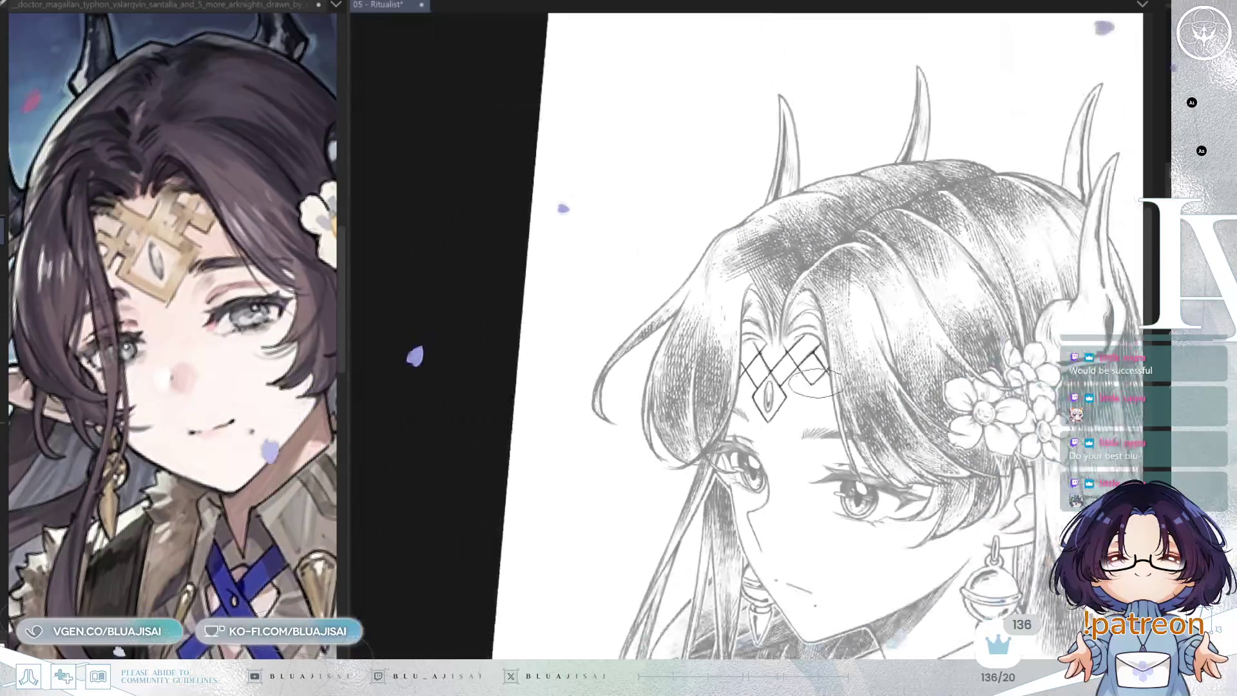
- Reset the view rotation to upright, fit the page in the window, and mirror it to check the portrait
{"action": "left_click_drag", "start_coordinate": [902, 389], "coordinate": [806, 292]}
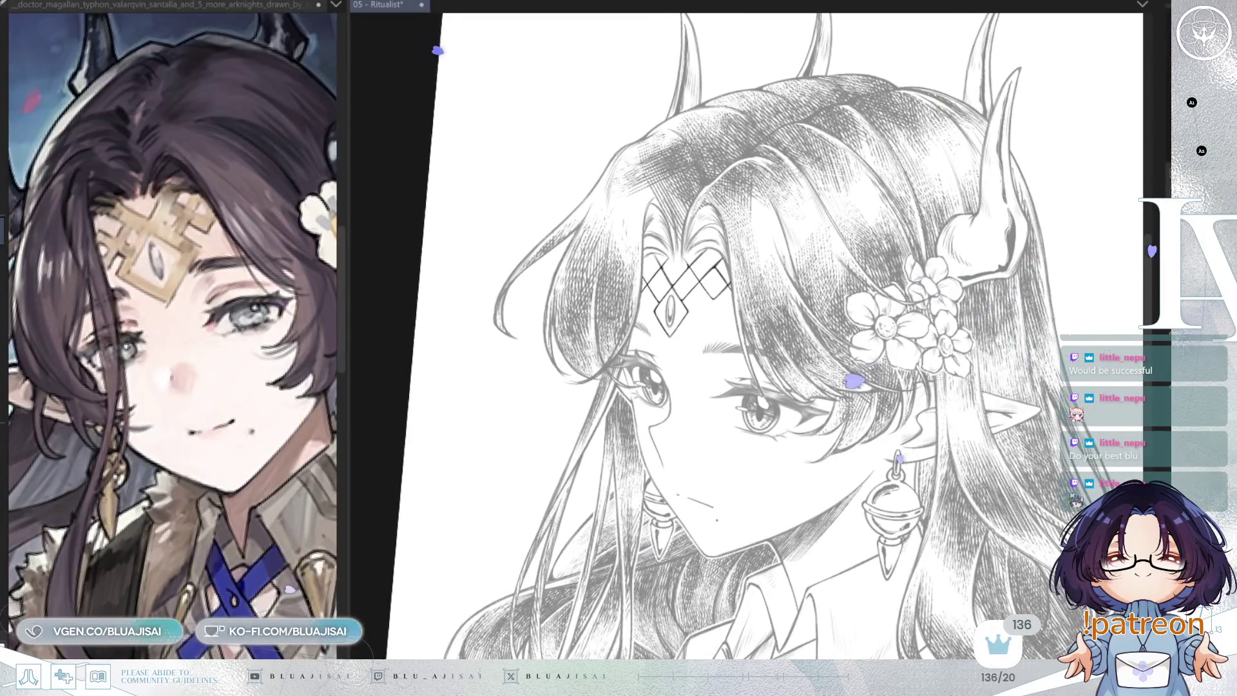
{"action": "key", "text": "ctrl+@"}
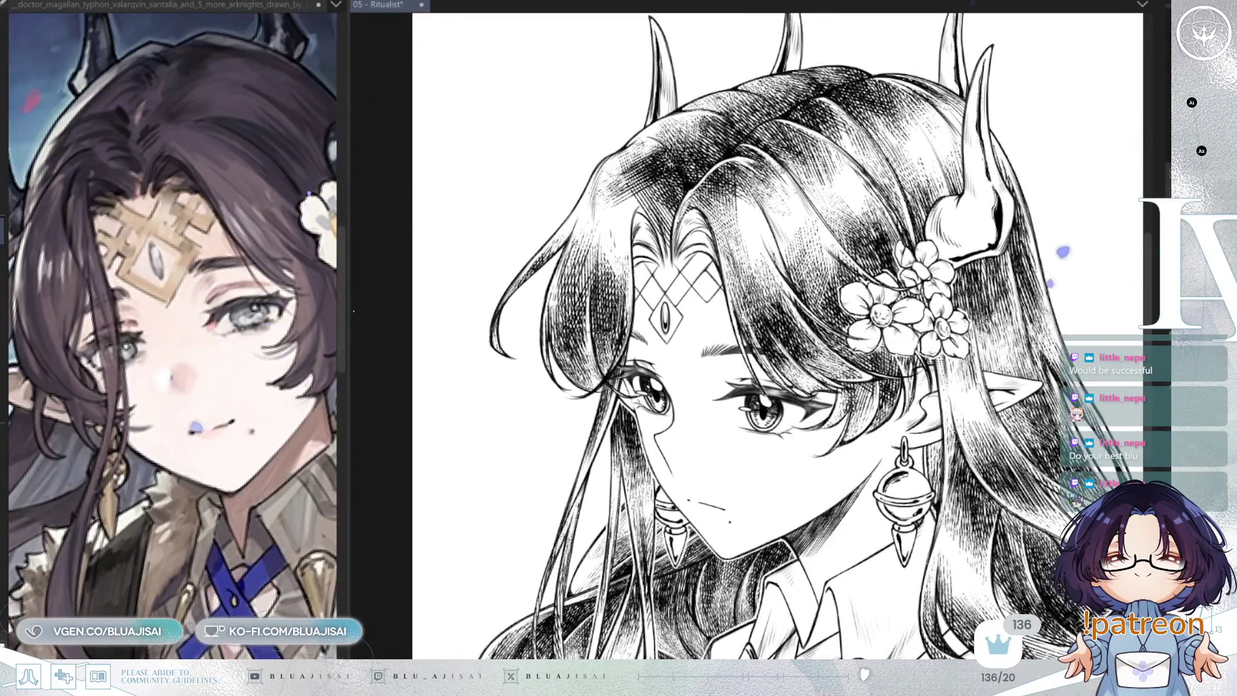
{"action": "key", "text": "ctrl+0"}
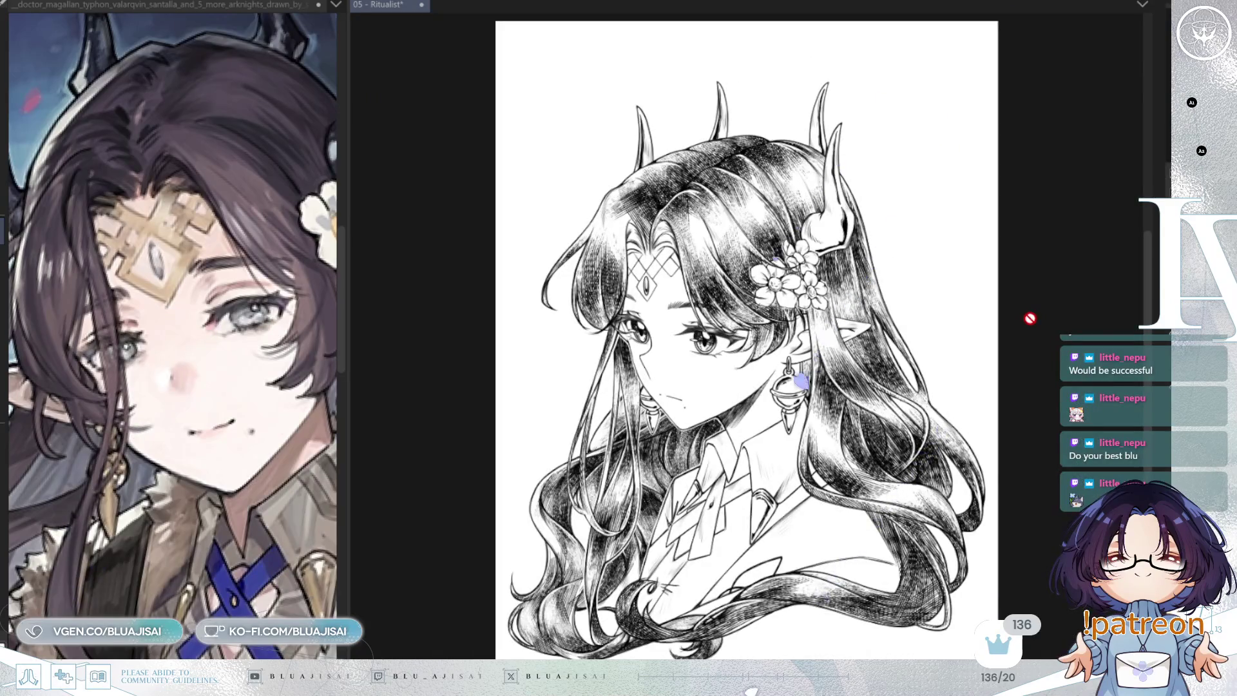
{"action": "key", "text": "h"}
{"action": "key", "text": "h"}
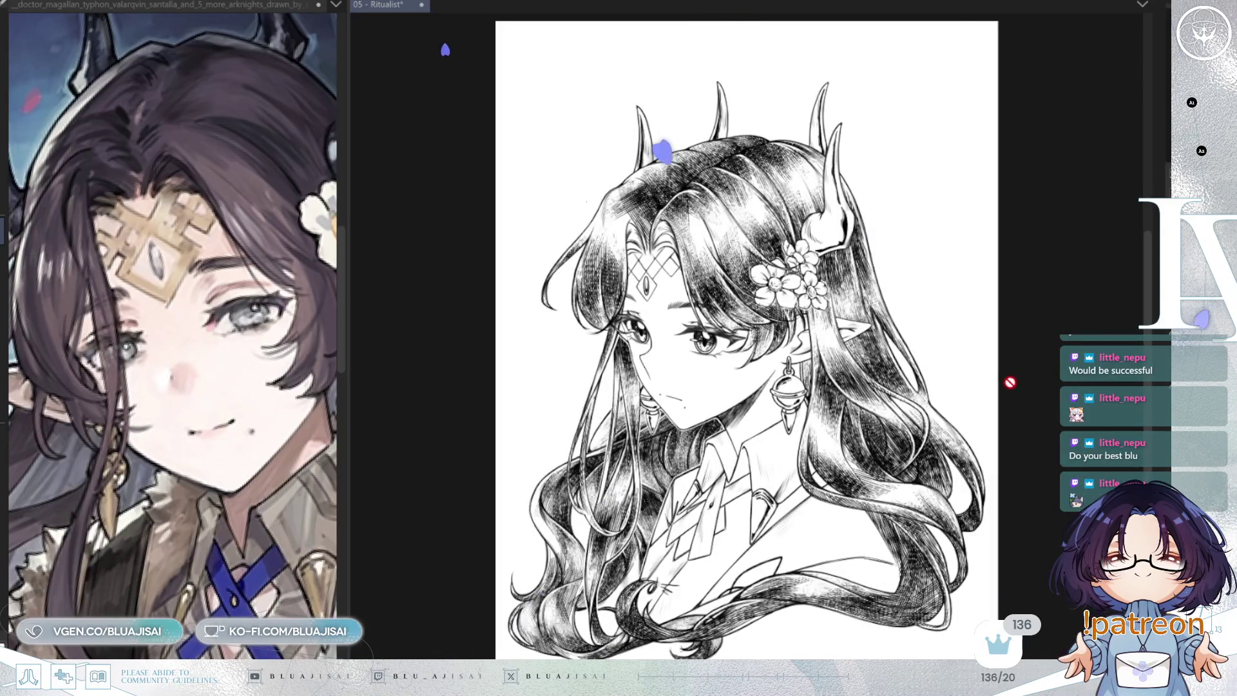
- Close the reference pane, both valarqvin reference images, and the colour reference image
{"action": "left_click_drag", "start_coordinate": [378, 3], "coordinate": [339, 9]}
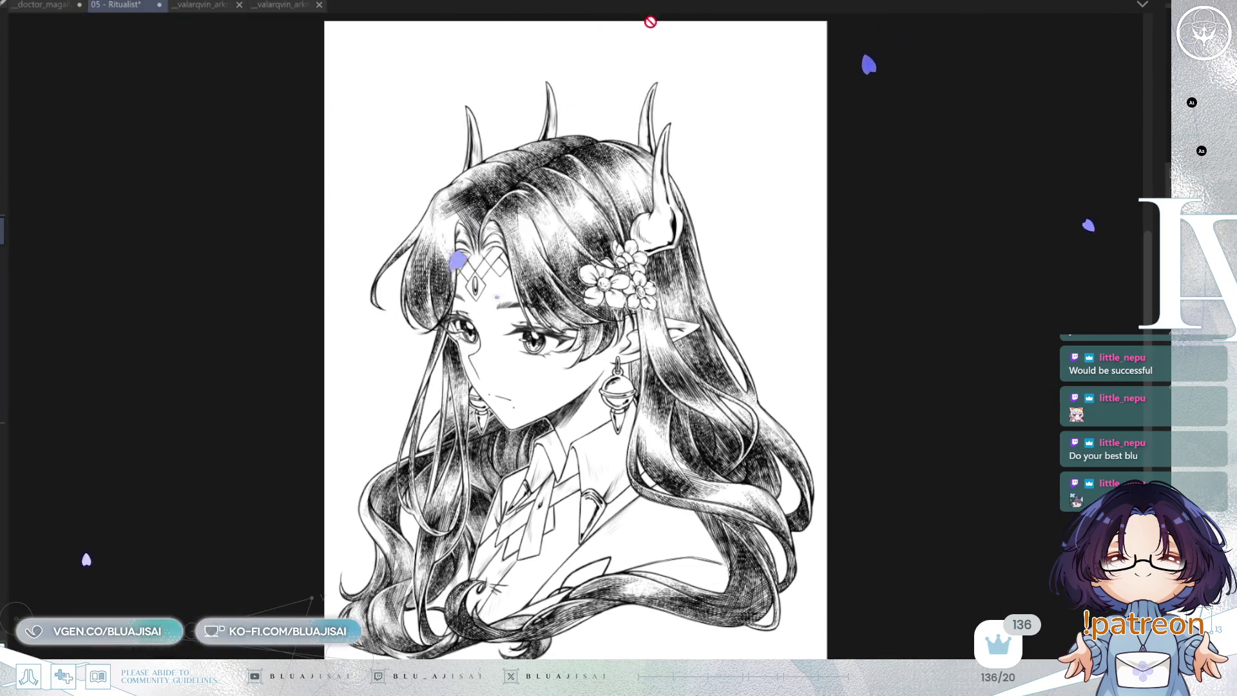
{"action": "left_click", "coordinate": [239, 4]}
{"action": "left_click", "coordinate": [240, 5]}
{"action": "left_click", "coordinate": [77, 5]}
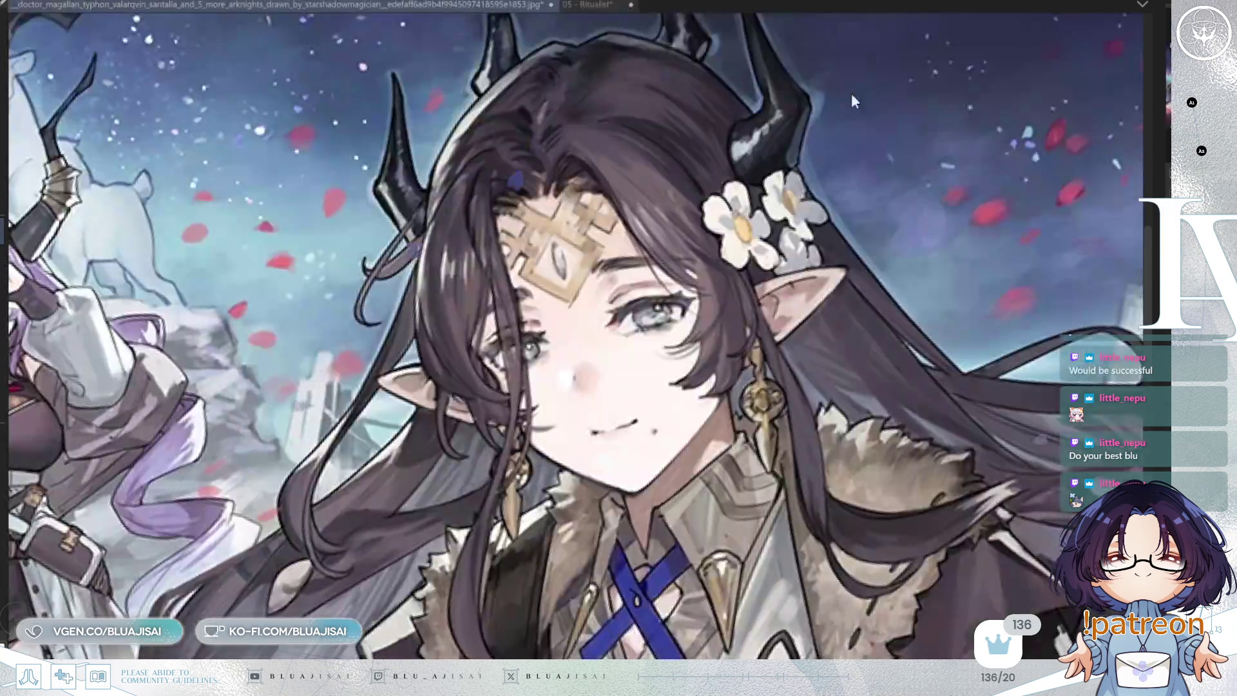
{"action": "key", "text": "ctrl+w"}
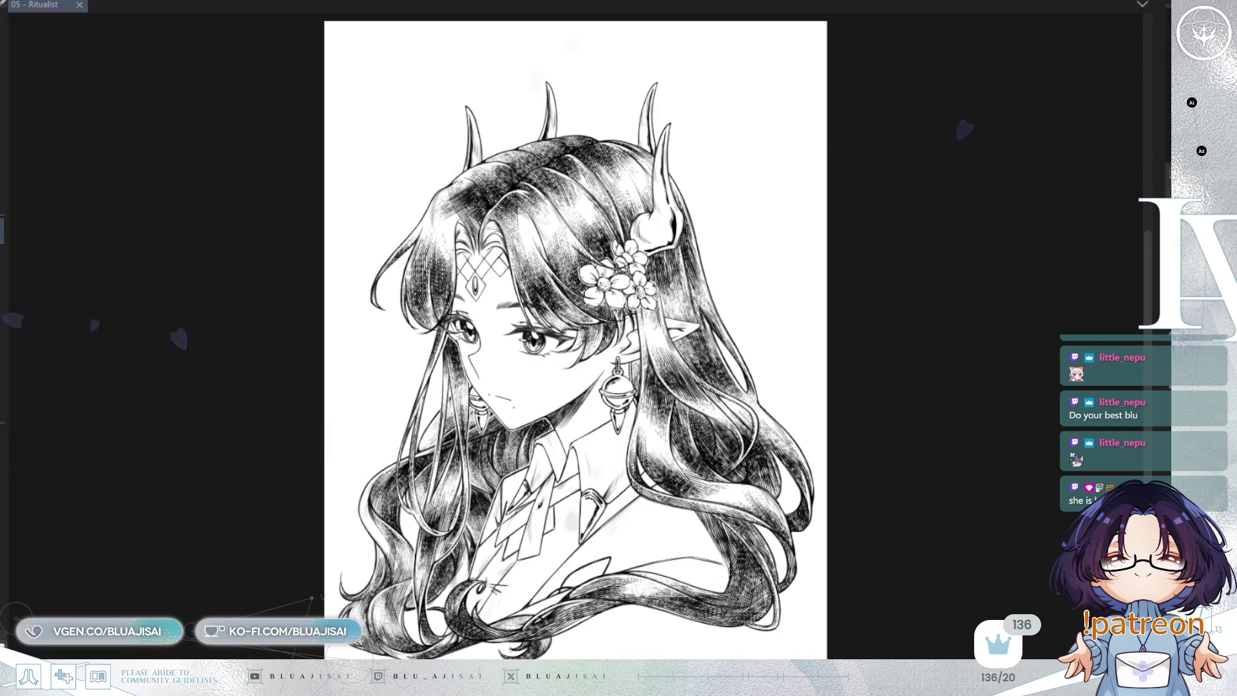
- Duplicate the Ritualist canvas view, split it side by side, widen the right pane and zoom in on the face
{"action": "key", "text": "ctrl+alt+n"}
{"action": "mouse_move", "coordinate": [135, 14]}
{"action": "left_mouse_down"}
{"action": "mouse_move", "coordinate": [124, 11]}
{"action": "mouse_move", "coordinate": [1006, 91]}
{"action": "mouse_move", "coordinate": [1132, 87]}
{"action": "left_mouse_up"}
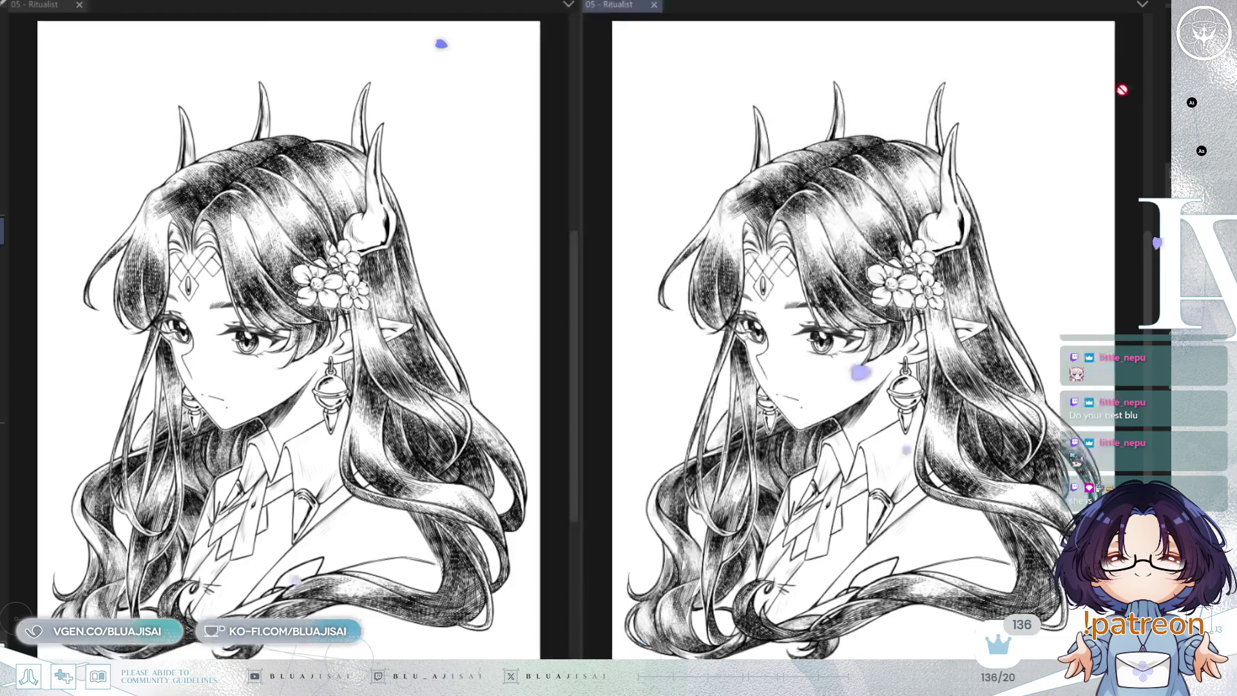
{"action": "mouse_move", "coordinate": [580, 285]}
{"action": "left_mouse_down"}
{"action": "mouse_move", "coordinate": [428, 280]}
{"action": "mouse_move", "coordinate": [444, 284]}
{"action": "left_mouse_up"}
{"action": "scroll", "coordinate": [882, 256], "scroll_direction": "up", "scroll_amount": 2}
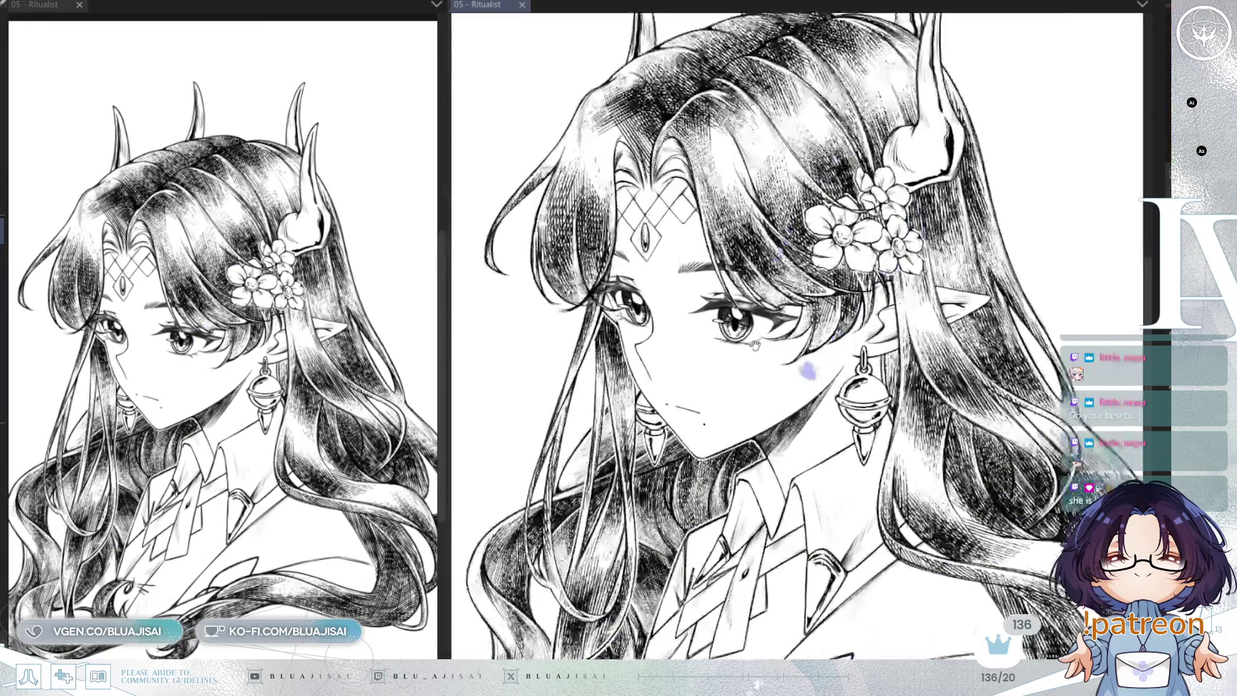
{"action": "scroll", "coordinate": [717, 50], "scroll_direction": "up", "scroll_amount": 3}
{"action": "scroll", "coordinate": [716, 51], "scroll_direction": "up", "scroll_amount": 2}
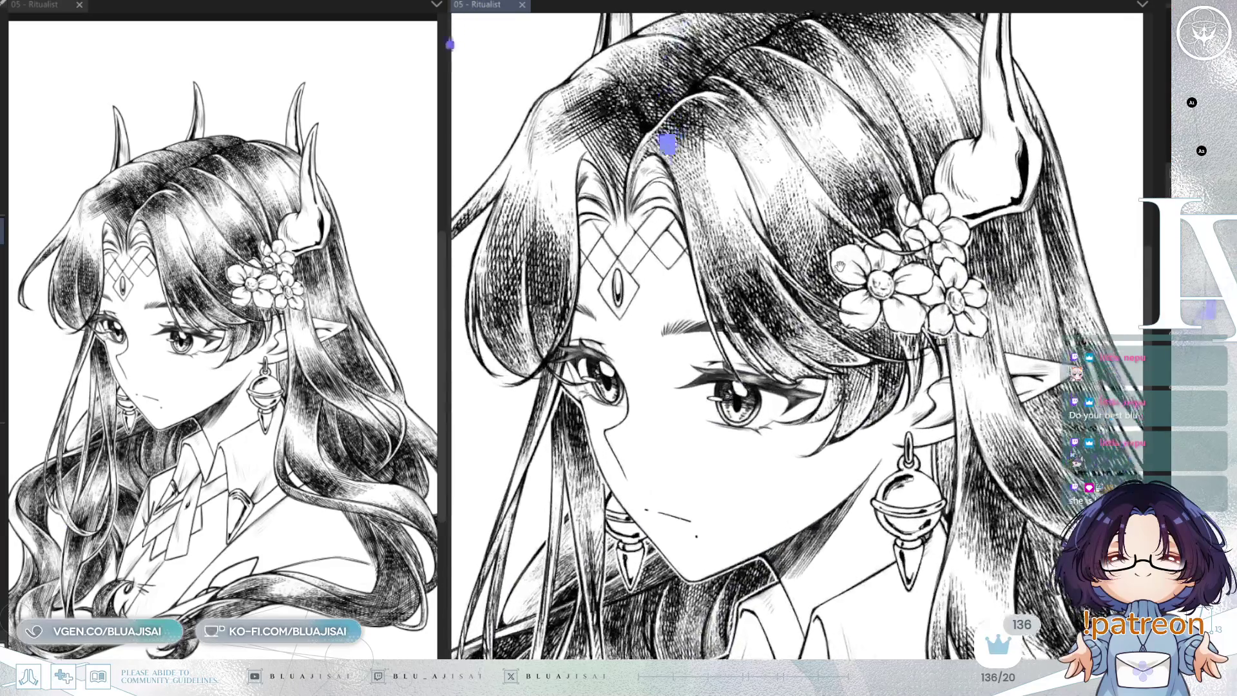
{"action": "scroll", "coordinate": [839, 203], "scroll_direction": "up", "scroll_amount": 1}
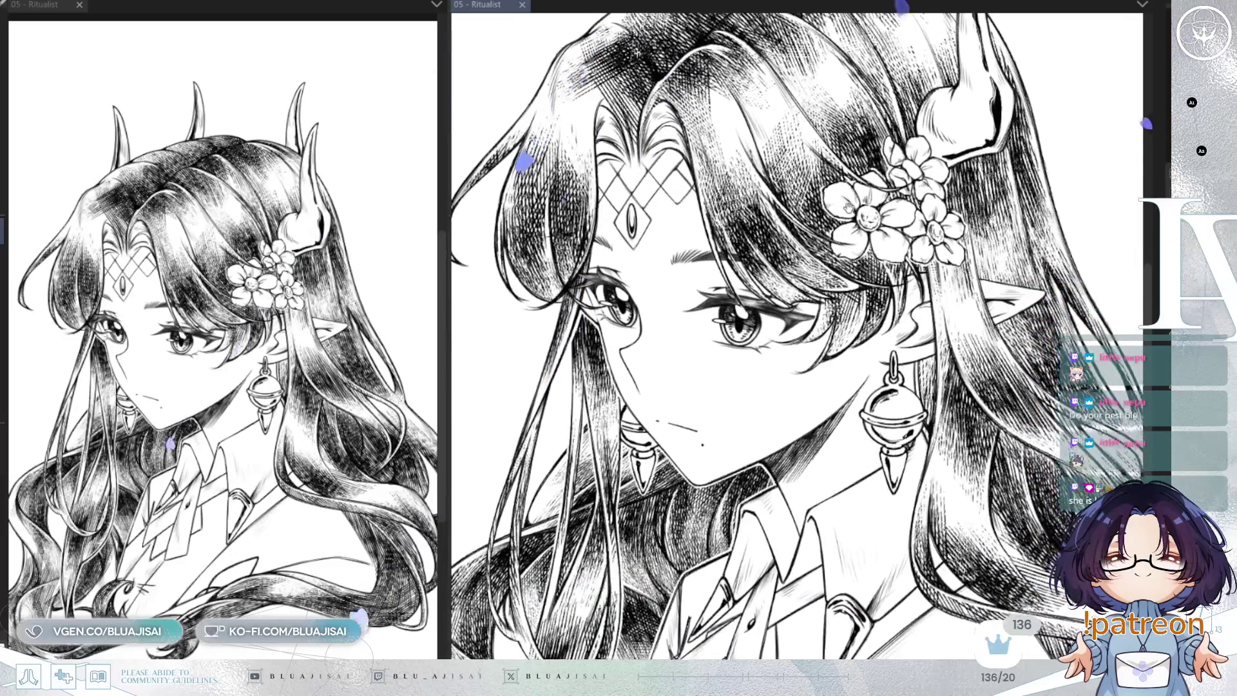